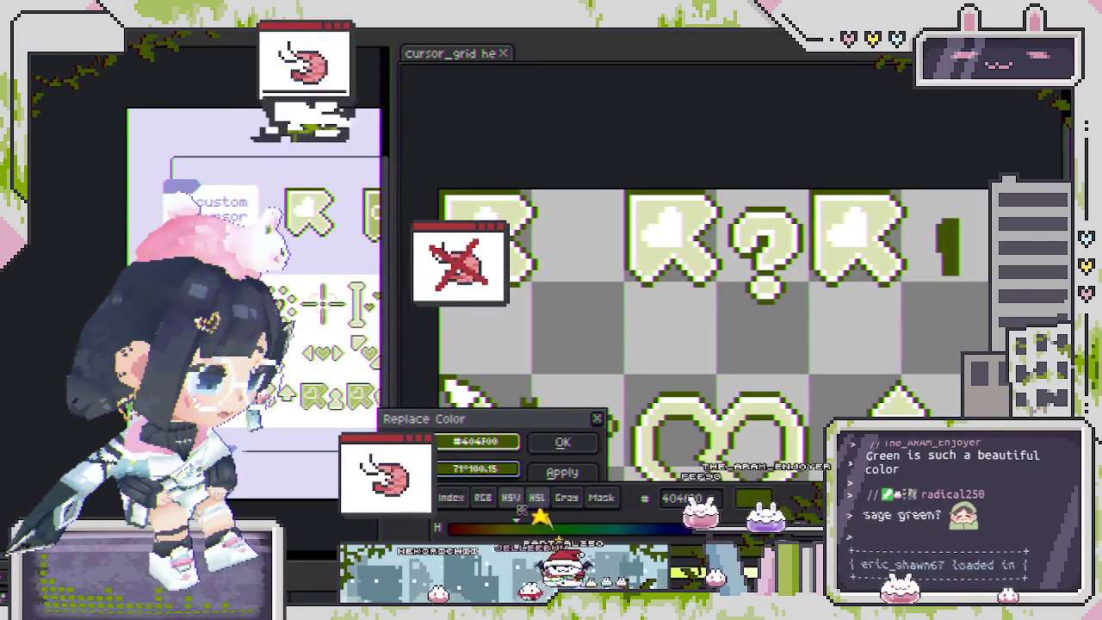
- Try several sampled replacement colours for the pale outline, then discard the replacement
{"action": "left_click", "coordinate": [483, 497]}
{"action": "left_click", "coordinate": [511, 428]}
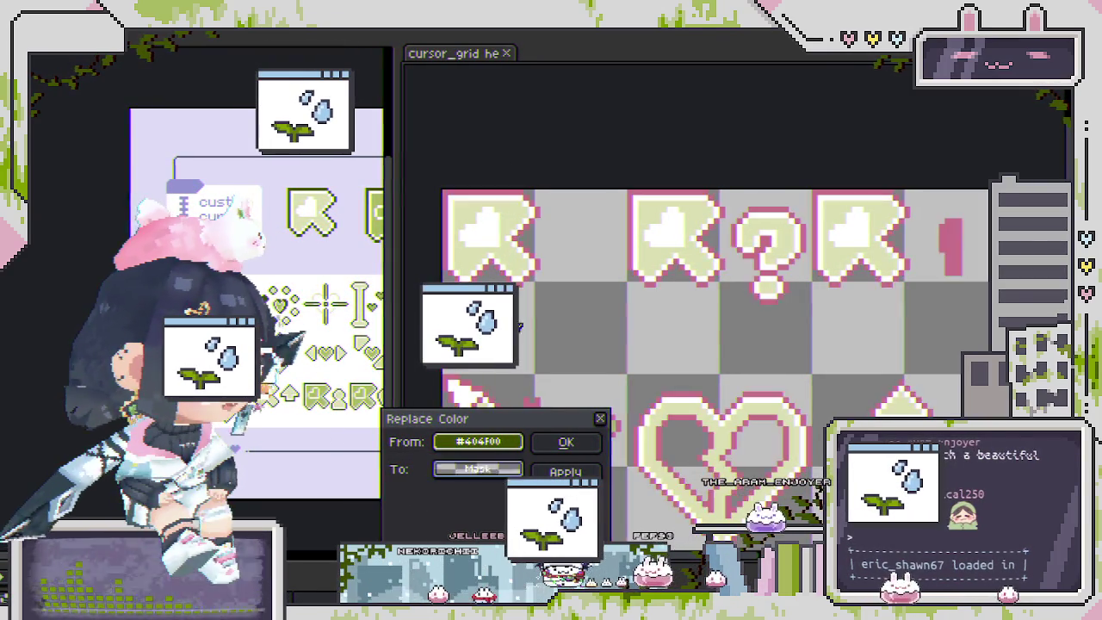
{"action": "left_click", "coordinate": [506, 265]}
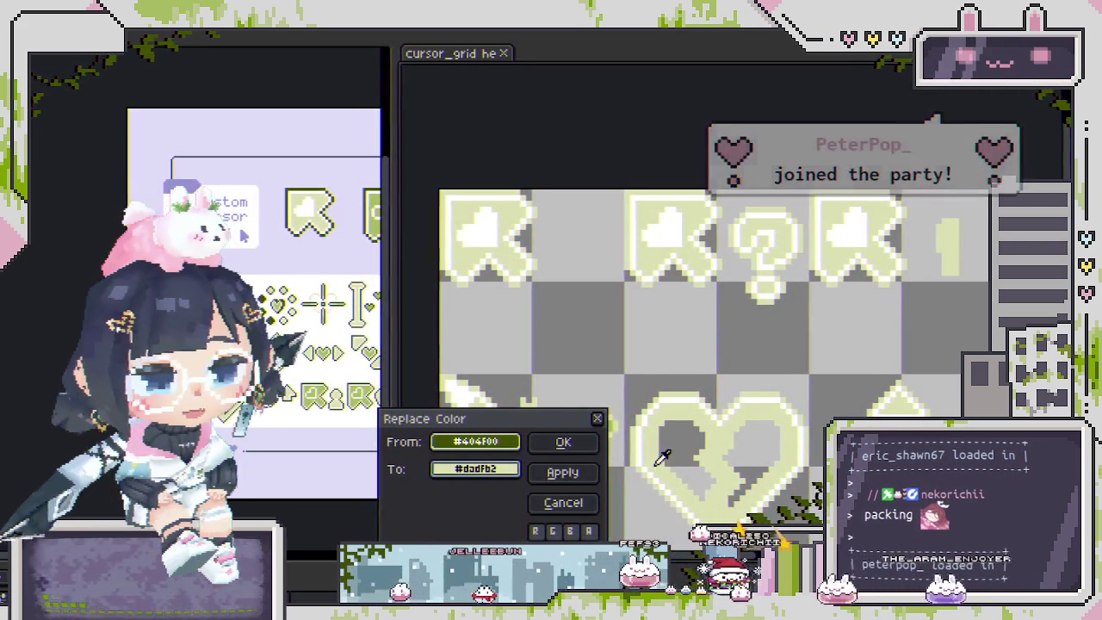
{"action": "left_click", "coordinate": [663, 452]}
{"action": "left_click", "coordinate": [662, 444]}
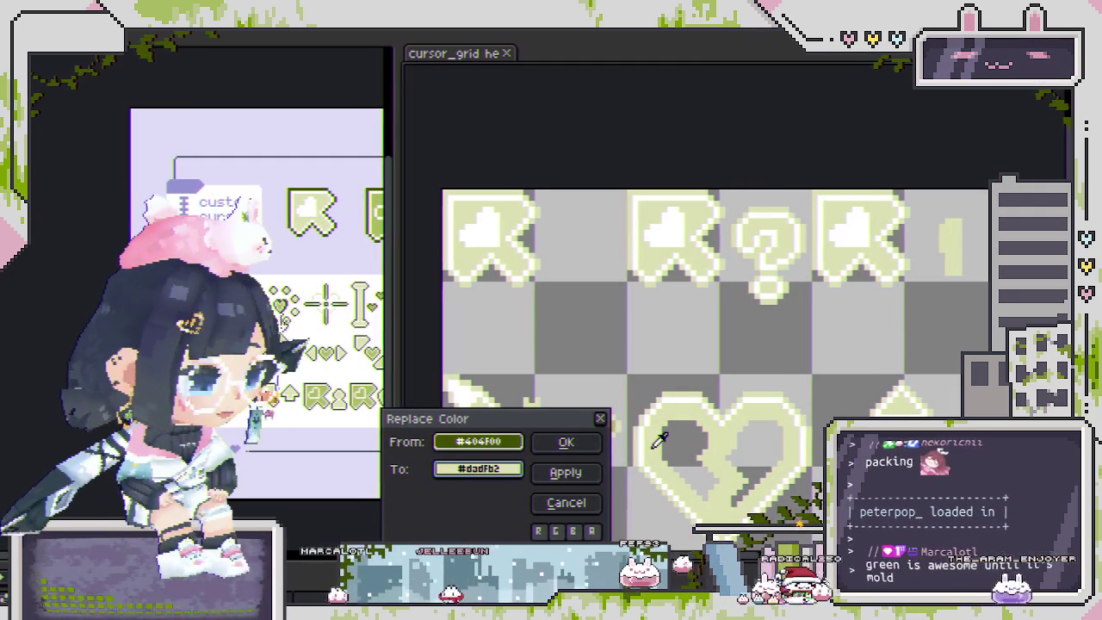
{"action": "left_click", "coordinate": [474, 257]}
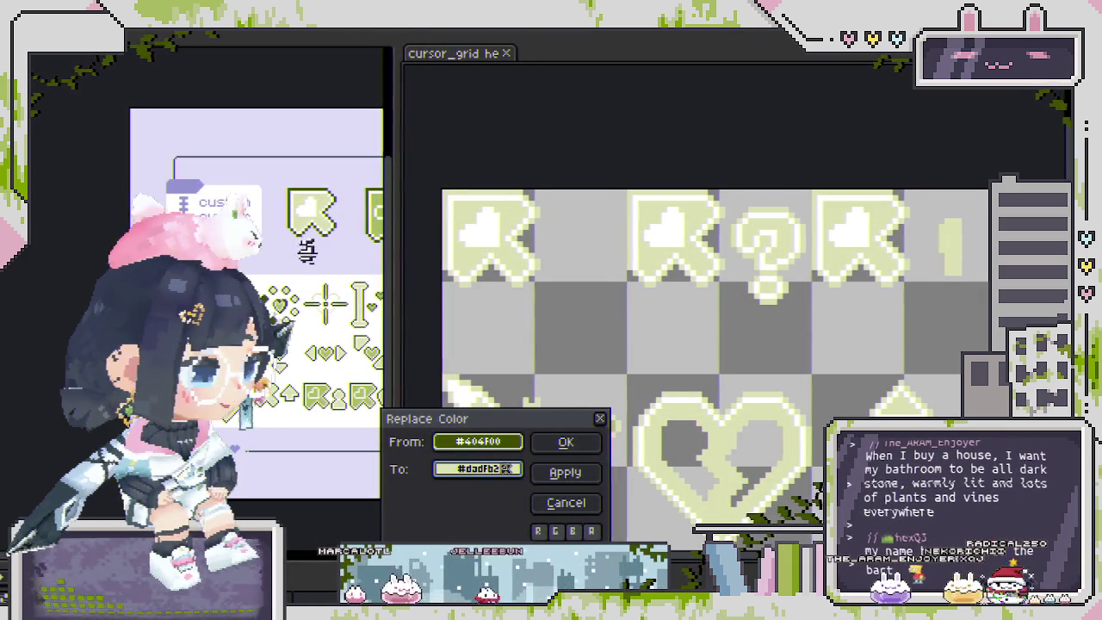
{"action": "left_click", "coordinate": [591, 508]}
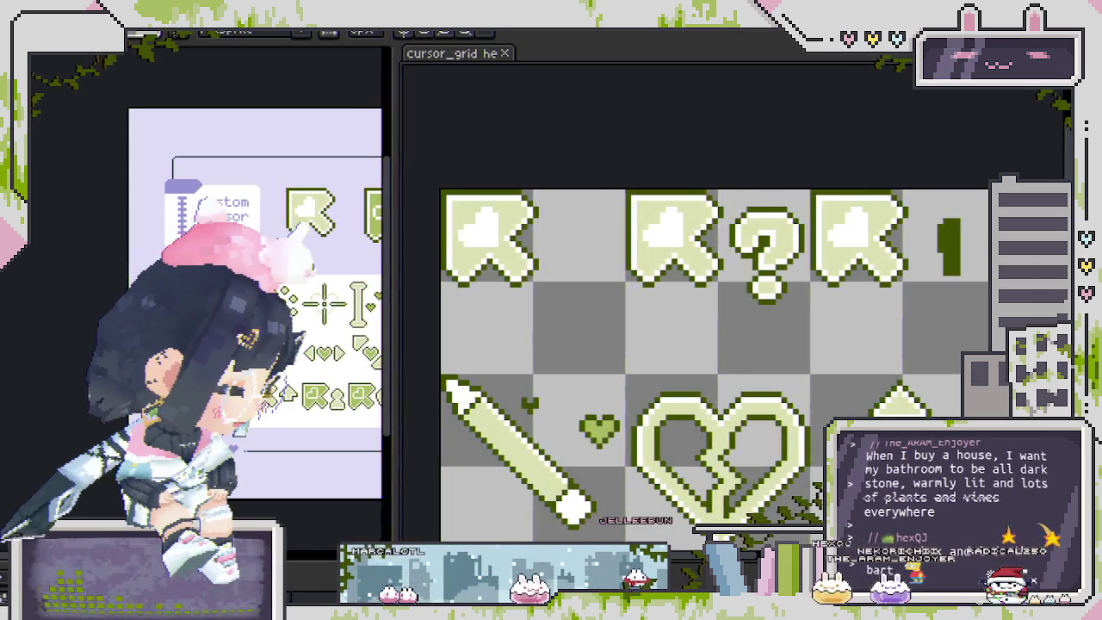
- Start a new Replace Color from #dadfb2 toward a light green (76°, 32, 91)
{"action": "key", "text": "shift+r"}
{"action": "type", "text": "dadfb2"}
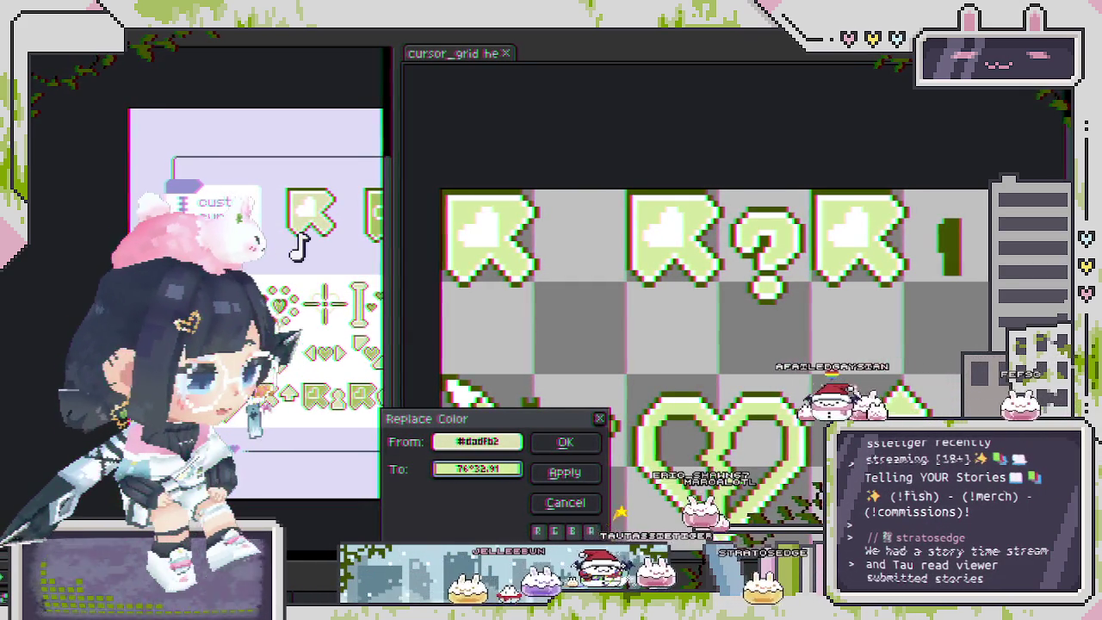
{"action": "scroll", "coordinate": [732, 284], "scroll_direction": "down", "scroll_amount": 1}
- Cancel the replacement and undo so the cursor sheet turns pink, then widen the reference preview
{"action": "scroll", "coordinate": [731, 284], "scroll_direction": "down", "scroll_amount": 2}
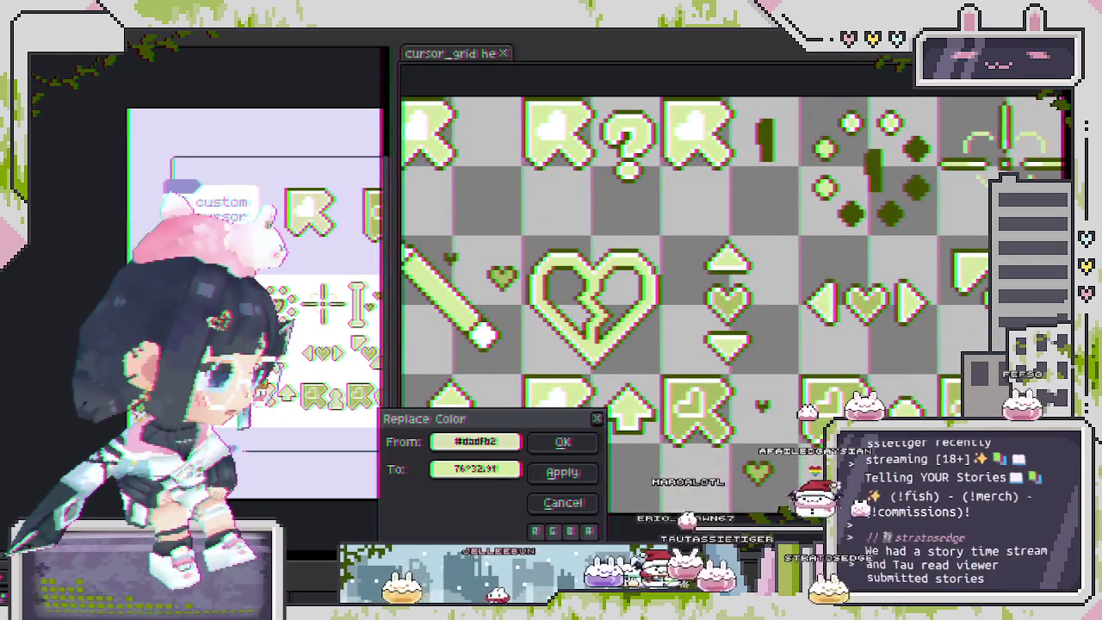
{"action": "left_click", "coordinate": [582, 497]}
{"action": "key", "text": "ctrl+z"}
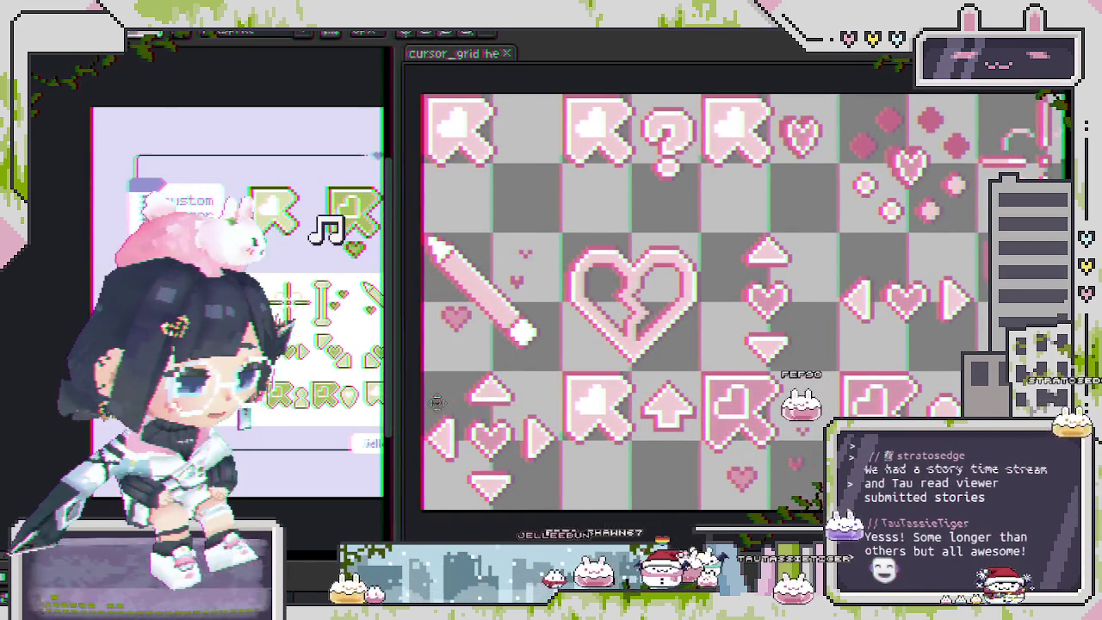
{"action": "left_click_drag", "start_coordinate": [398, 397], "coordinate": [463, 394]}
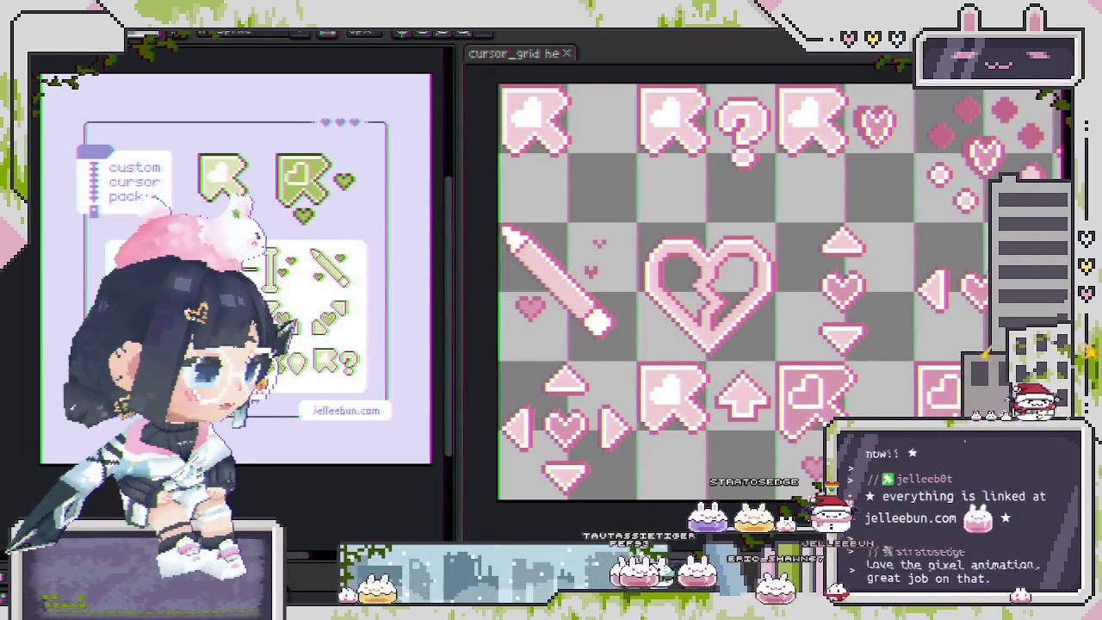
- Widen the reference panel and zoom out to show the full pink cursor sheet
{"action": "scroll", "coordinate": [159, 200], "scroll_direction": "up", "scroll_amount": 2}
{"action": "scroll", "coordinate": [154, 179], "scroll_direction": "down", "scroll_amount": 2}
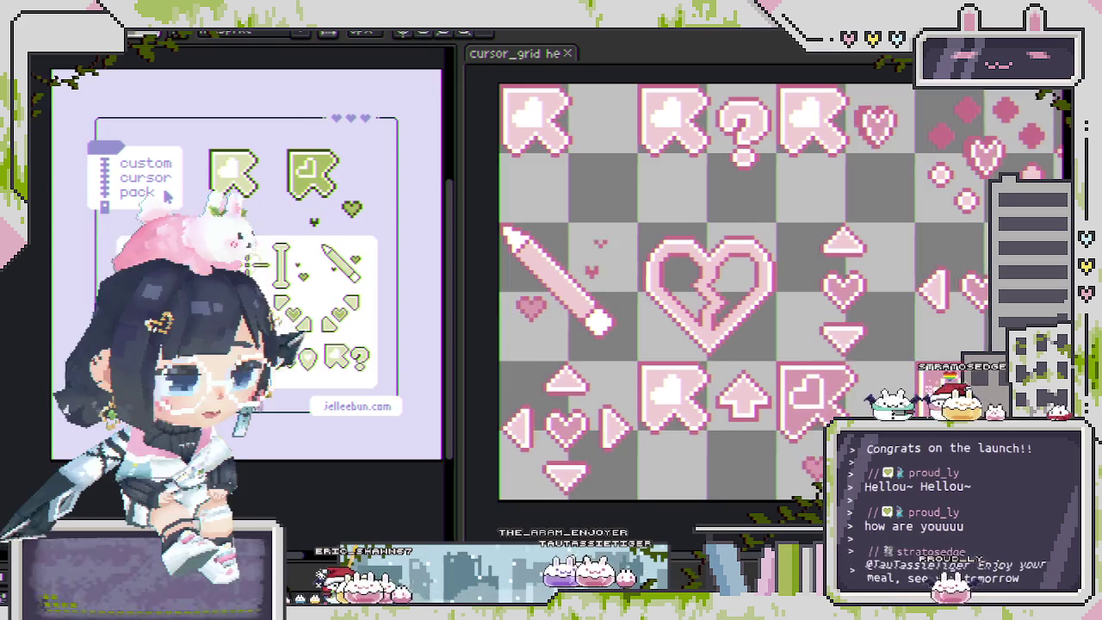
{"action": "left_click_drag", "start_coordinate": [713, 389], "coordinate": [701, 389]}
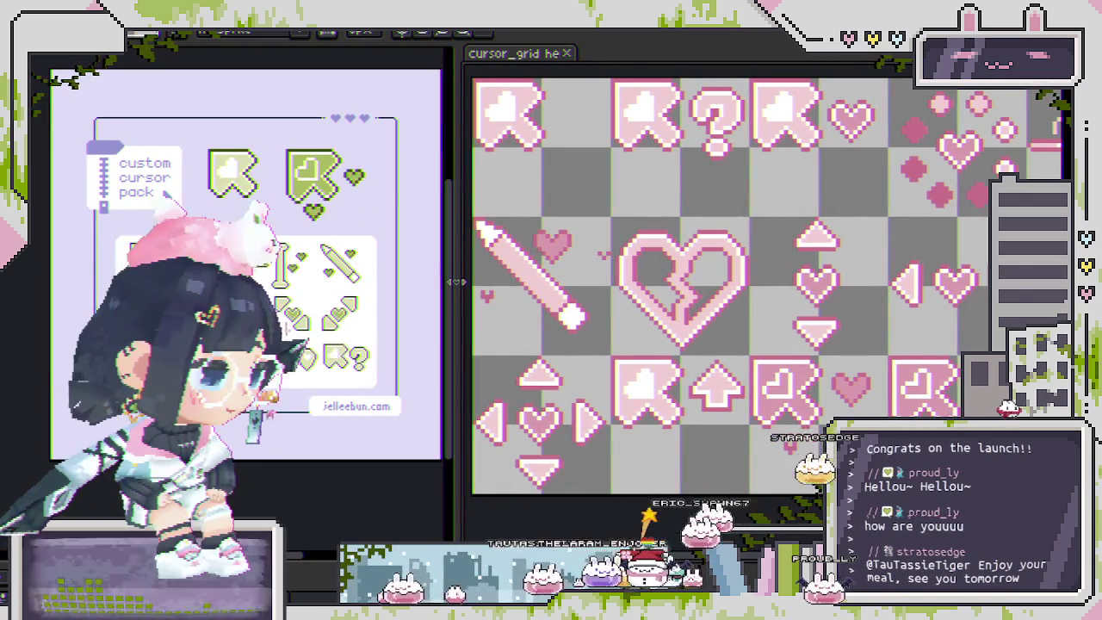
{"action": "left_click_drag", "start_coordinate": [463, 297], "coordinate": [506, 297]}
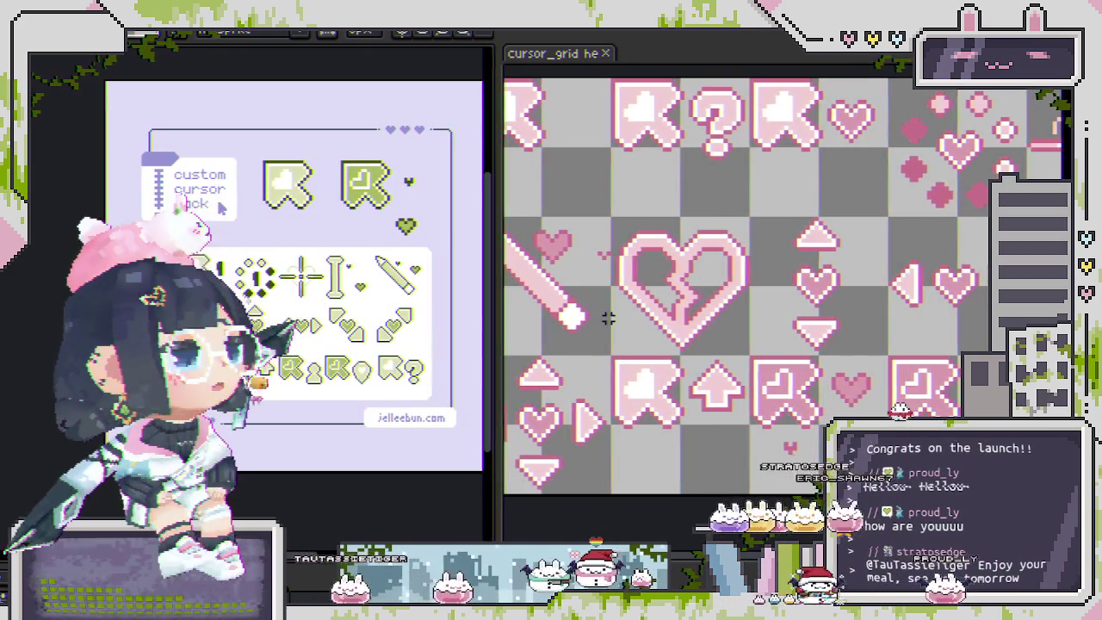
{"action": "scroll", "coordinate": [586, 164], "scroll_direction": "down", "scroll_amount": 1}
{"action": "scroll", "coordinate": [586, 163], "scroll_direction": "down", "scroll_amount": 1}
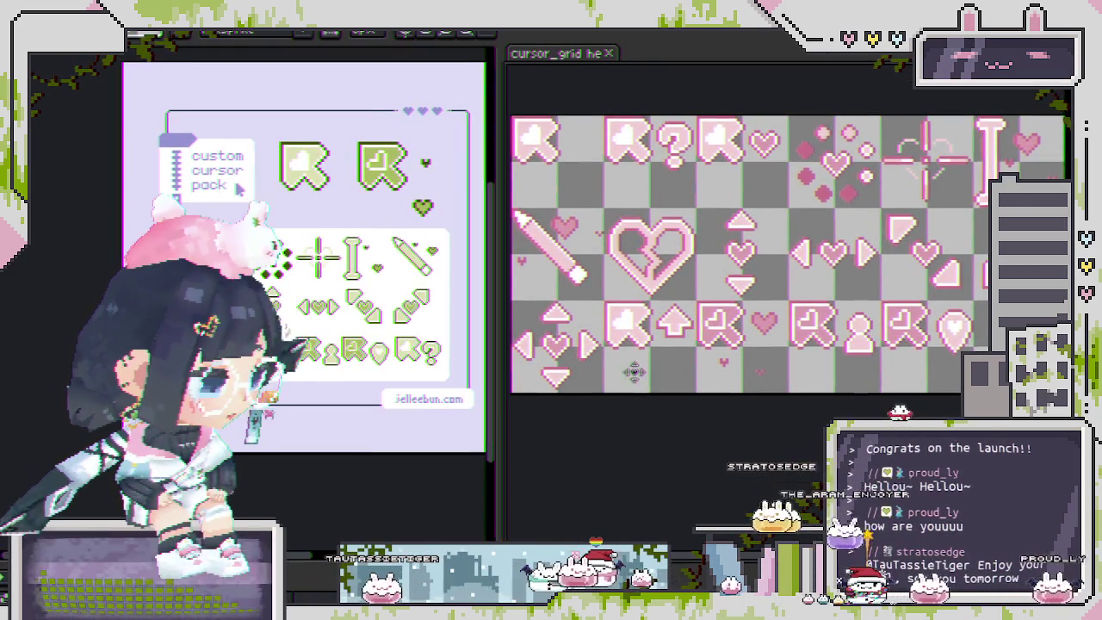
{"action": "scroll", "coordinate": [788, 258], "scroll_direction": "up", "scroll_amount": 1}
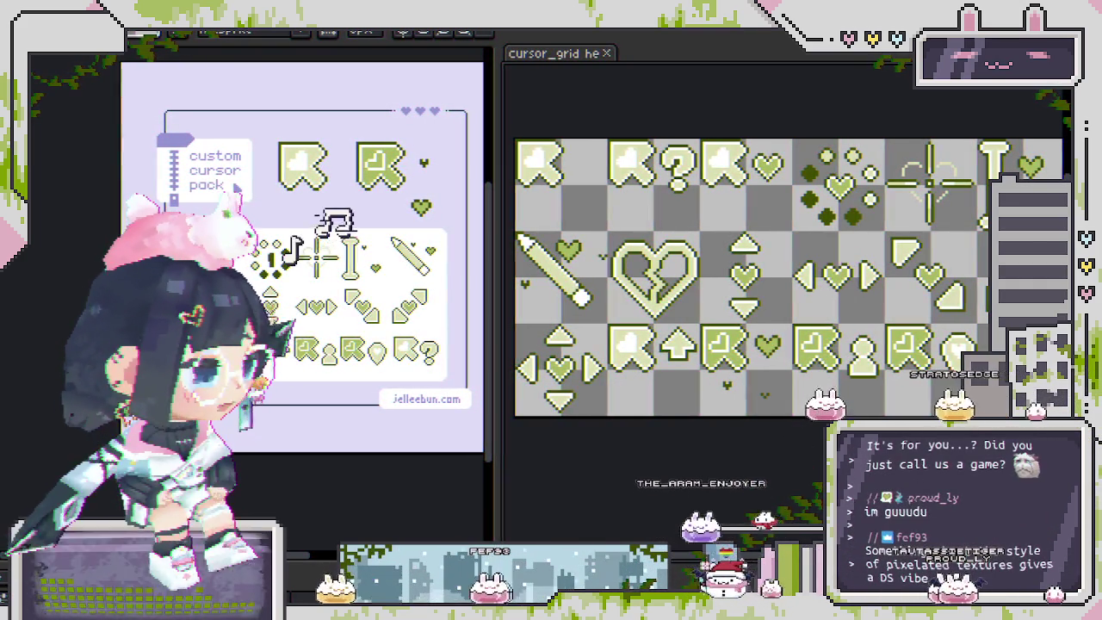
- Reopen Replace Color to swap dark olive #404f00 for light blue #97b5d5
{"action": "key", "text": "shift+r"}
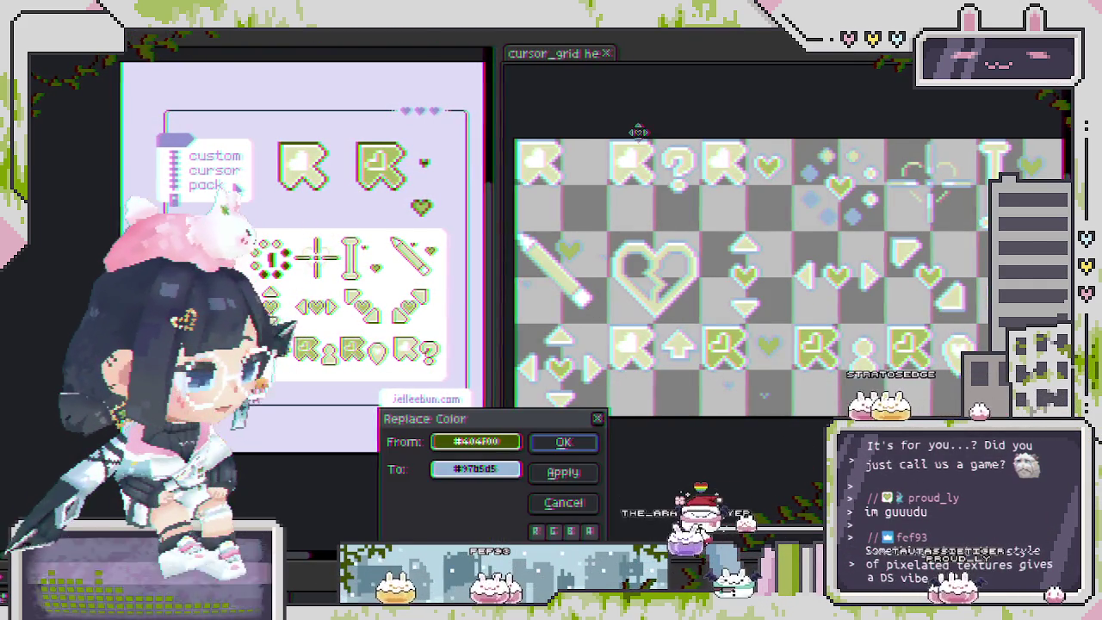
- Sample the pale green #dadfb2 as both source and replacement colour, panning the sheet
{"action": "left_click", "coordinate": [631, 353]}
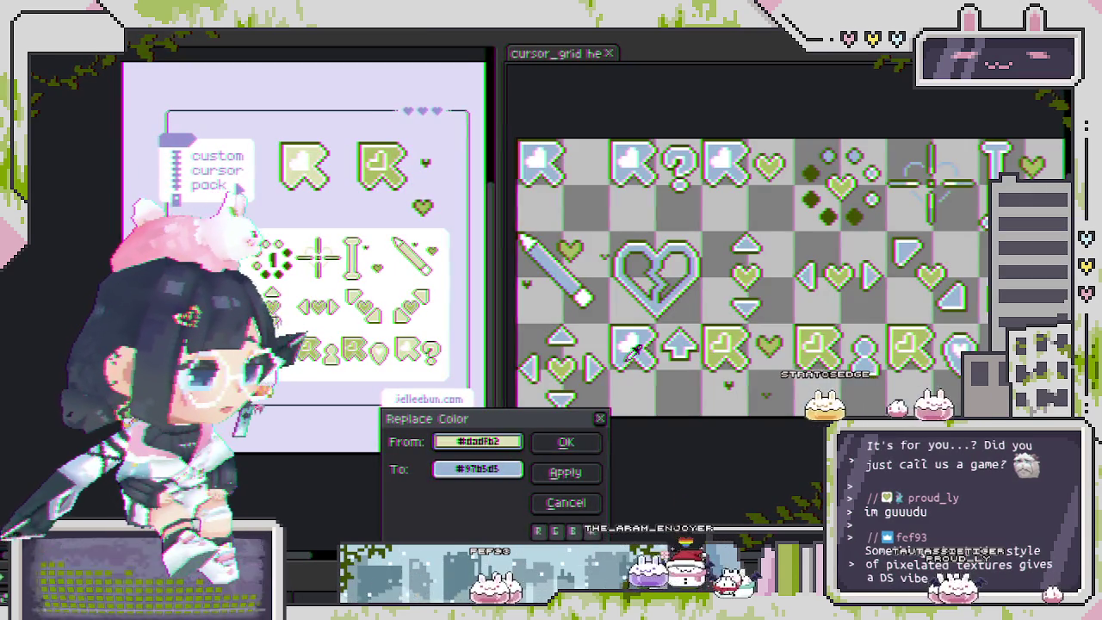
{"action": "left_click", "coordinate": [621, 352]}
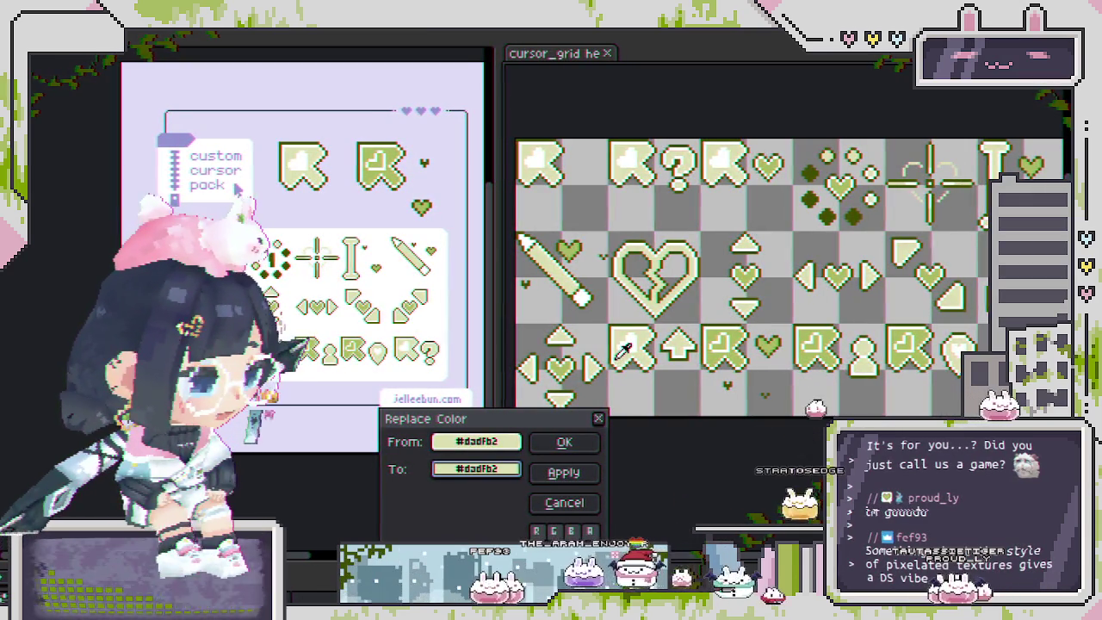
{"action": "scroll", "coordinate": [551, 164], "scroll_direction": "up", "scroll_amount": 2}
{"action": "scroll", "coordinate": [551, 168], "scroll_direction": "down", "scroll_amount": 5}
{"action": "scroll", "coordinate": [544, 178], "scroll_direction": "up", "scroll_amount": 4}
{"action": "scroll", "coordinate": [602, 258], "scroll_direction": "up", "scroll_amount": 1}
{"action": "scroll", "coordinate": [620, 293], "scroll_direction": "down", "scroll_amount": 1}
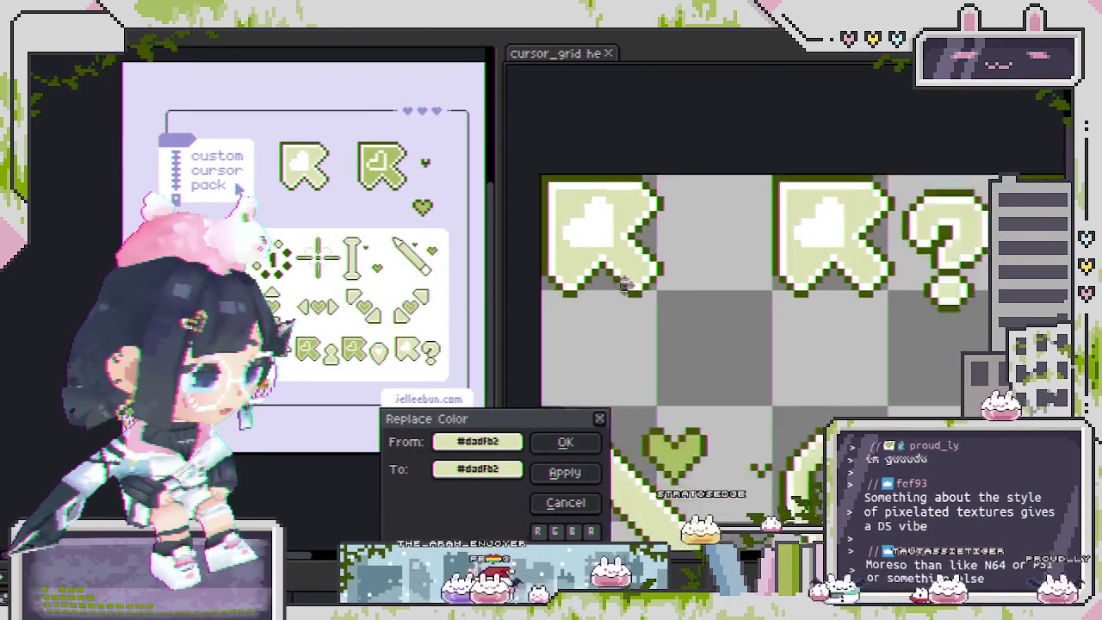
{"action": "left_click_drag", "start_coordinate": [626, 299], "coordinate": [561, 222]}
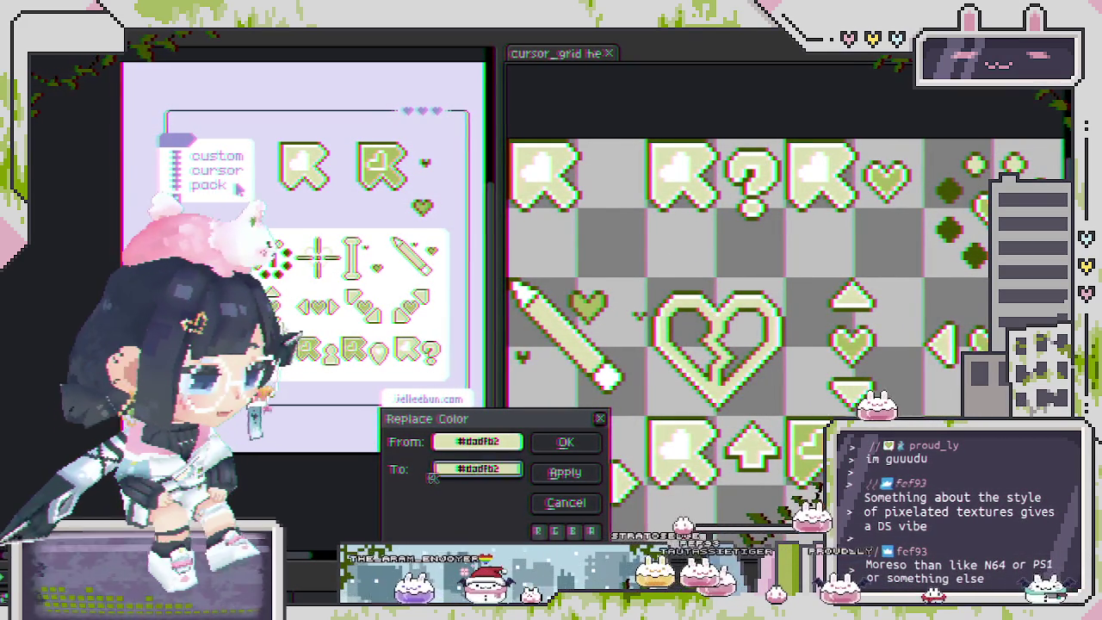
- Deepen the replacement green to 67°, 25, 83 and apply it to the sheet
{"action": "left_click", "coordinate": [509, 473]}
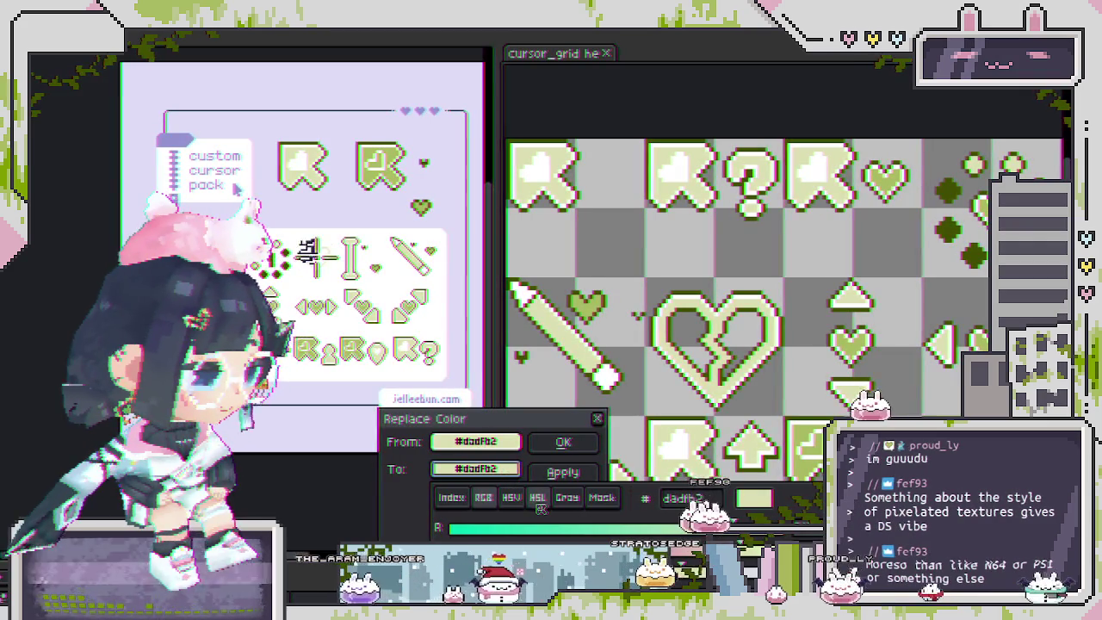
{"action": "left_click_drag", "start_coordinate": [513, 544], "coordinate": [532, 540]}
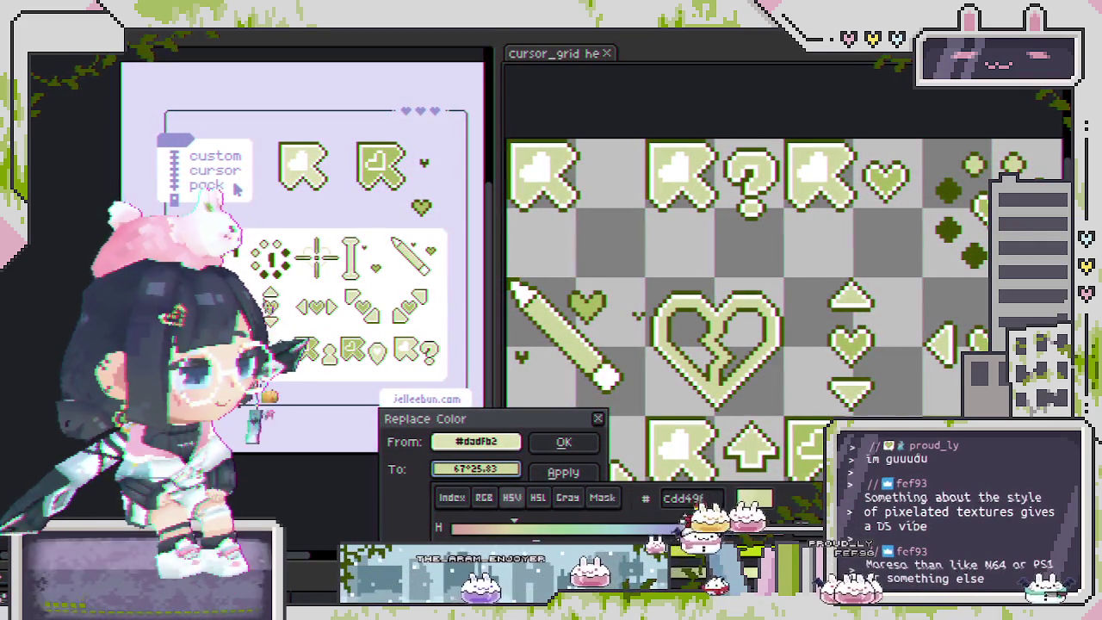
{"action": "scroll", "coordinate": [638, 362], "scroll_direction": "down", "scroll_amount": 1}
{"action": "scroll", "coordinate": [638, 363], "scroll_direction": "up", "scroll_amount": 1}
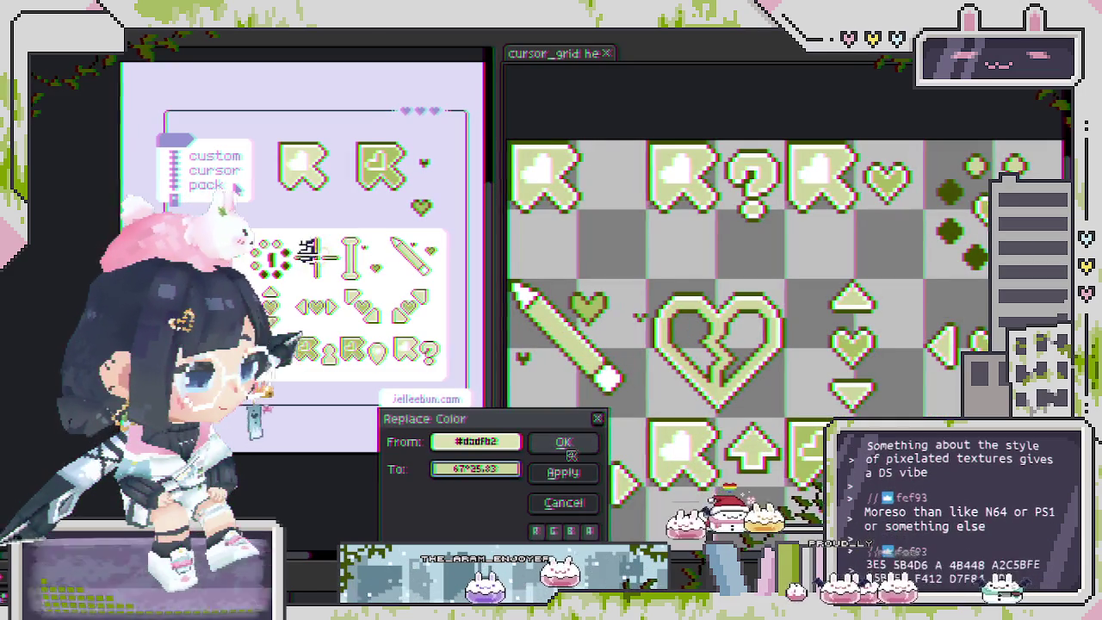
{"action": "left_click", "coordinate": [562, 442]}
{"action": "scroll", "coordinate": [646, 413], "scroll_direction": "down", "scroll_amount": 1}
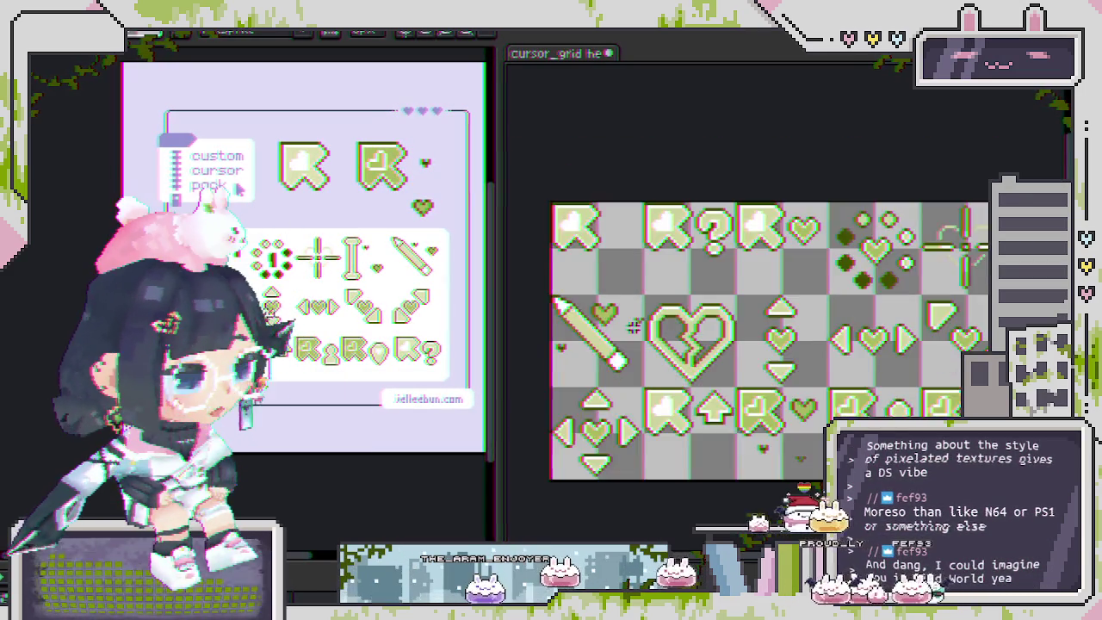
- Export the selected area as cursor_grid_hearts1_blue.gif, accepting the default GIF options
{"action": "scroll", "coordinate": [645, 413], "scroll_direction": "down", "scroll_amount": 1}
{"action": "key", "text": "ctrl+alt+shift+s"}
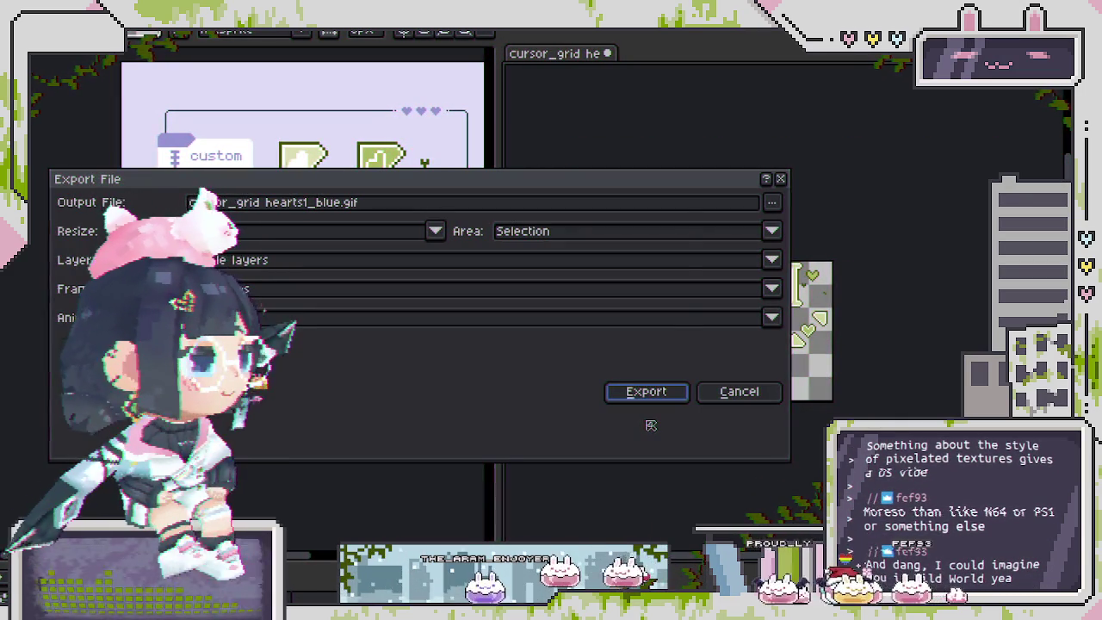
{"action": "left_click", "coordinate": [343, 204]}
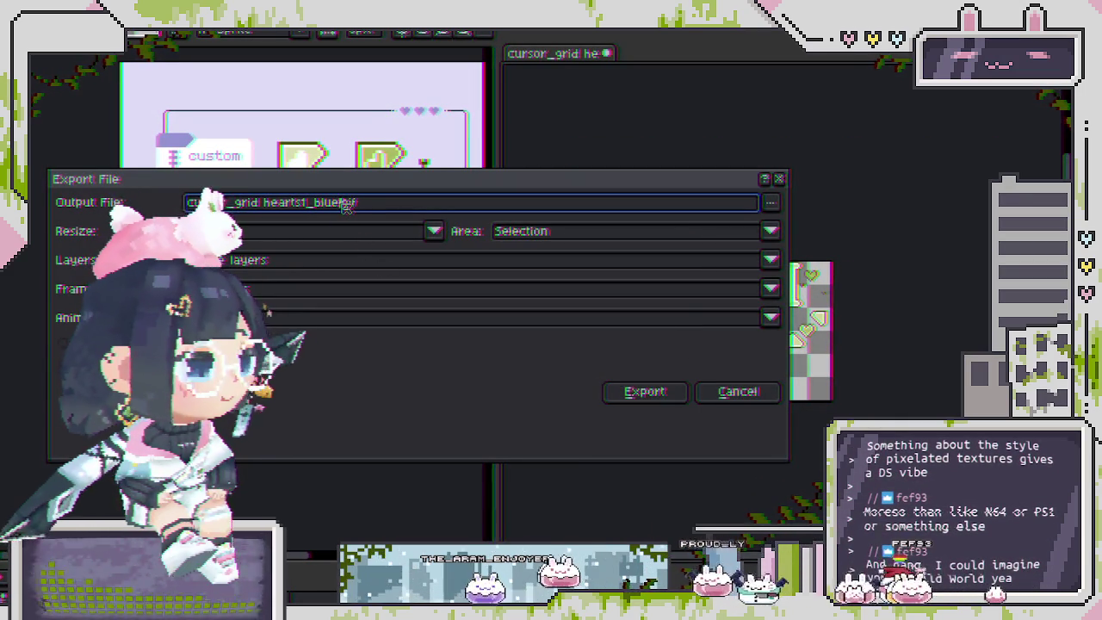
{"action": "key", "text": "Return"}
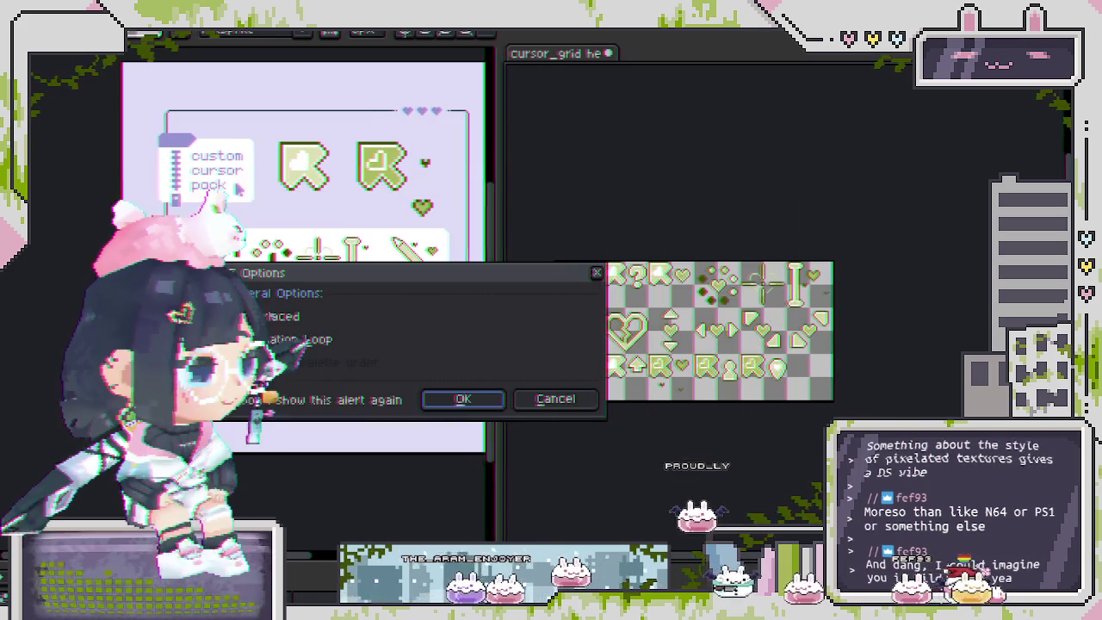
{"action": "key", "text": "Return"}
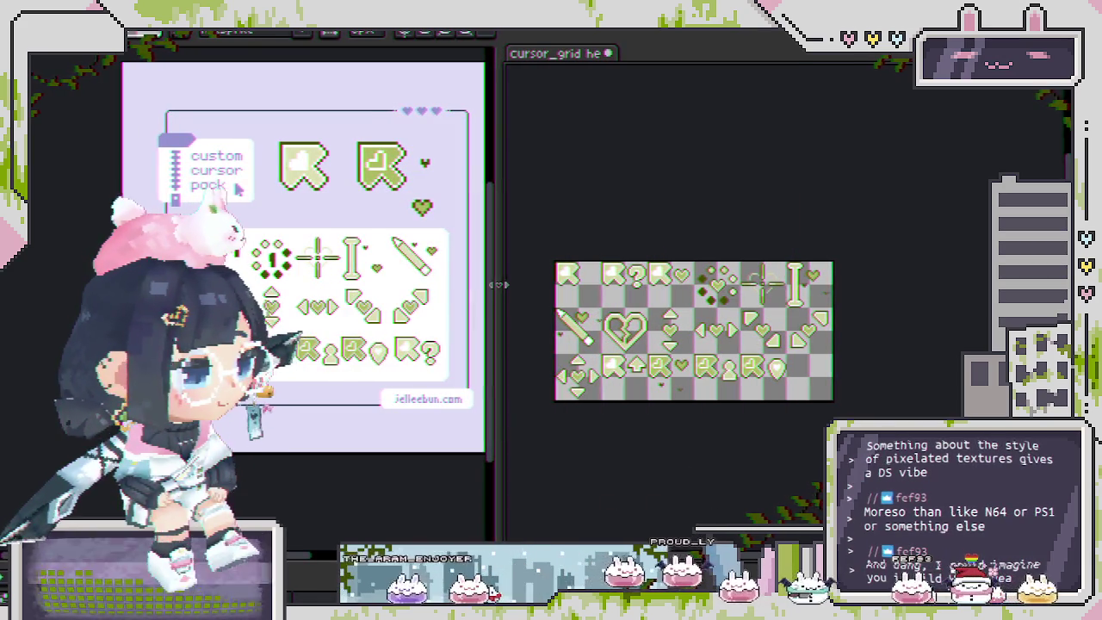
{"action": "left_click_drag", "start_coordinate": [492, 283], "coordinate": [290, 308]}
- Pan across the recoloured cursor sheet and save the cursor_grid file
{"action": "scroll", "coordinate": [401, 253], "scroll_direction": "up", "scroll_amount": 2}
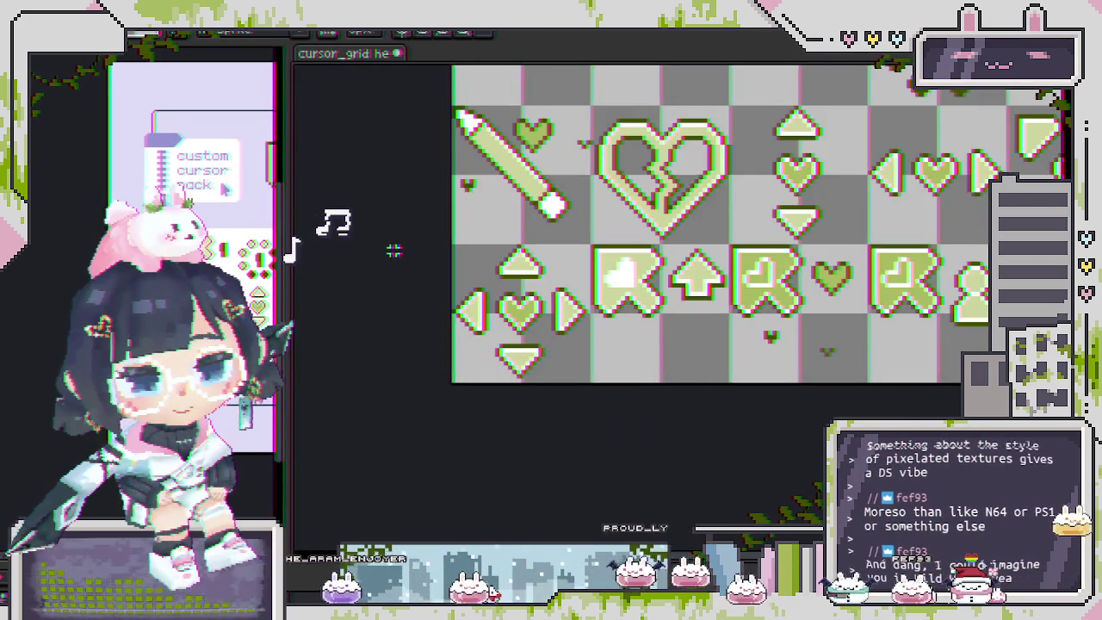
{"action": "scroll", "coordinate": [401, 253], "scroll_direction": "up", "scroll_amount": 1}
{"action": "scroll", "coordinate": [401, 253], "scroll_direction": "up", "scroll_amount": 1}
{"action": "left_click_drag", "start_coordinate": [323, 225], "coordinate": [334, 226]}
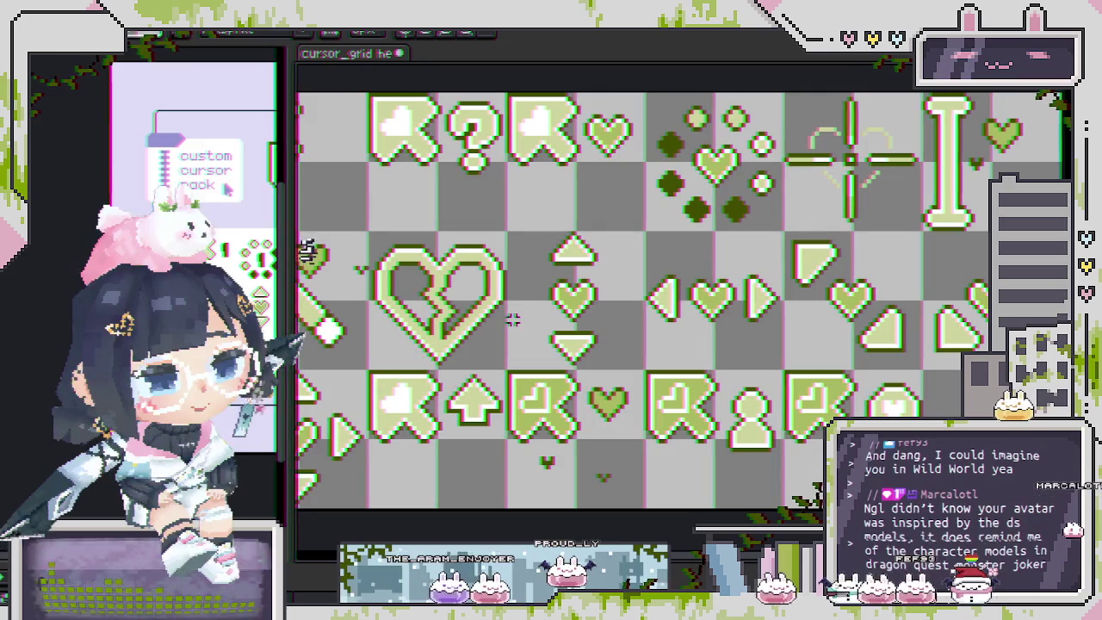
{"action": "key", "text": "ctrl+s"}
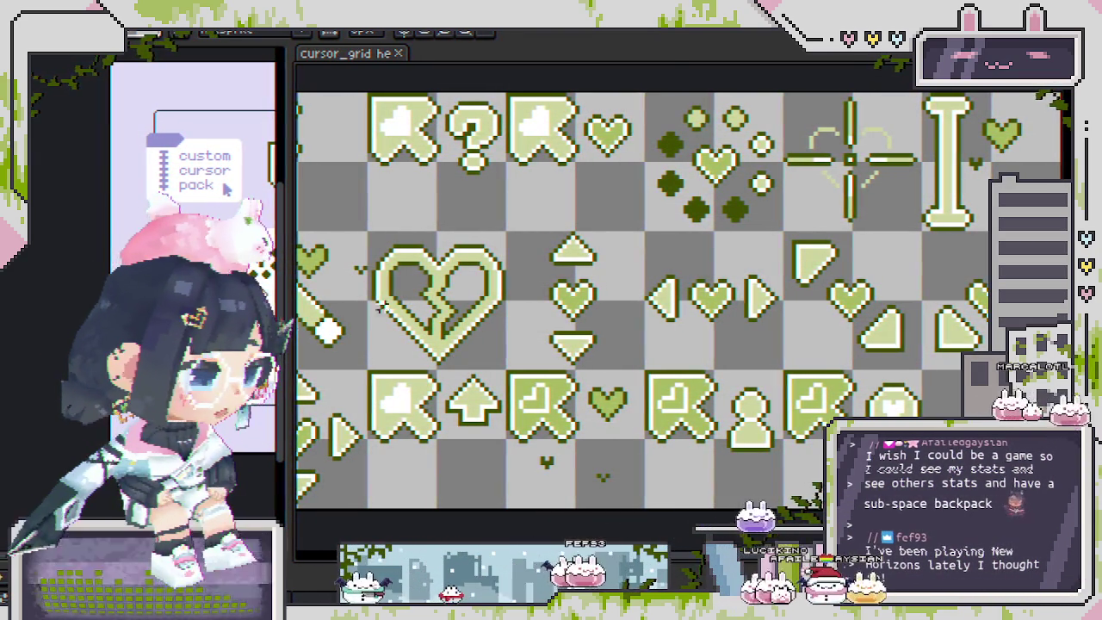
{"action": "left_click_drag", "start_coordinate": [402, 303], "coordinate": [409, 290]}
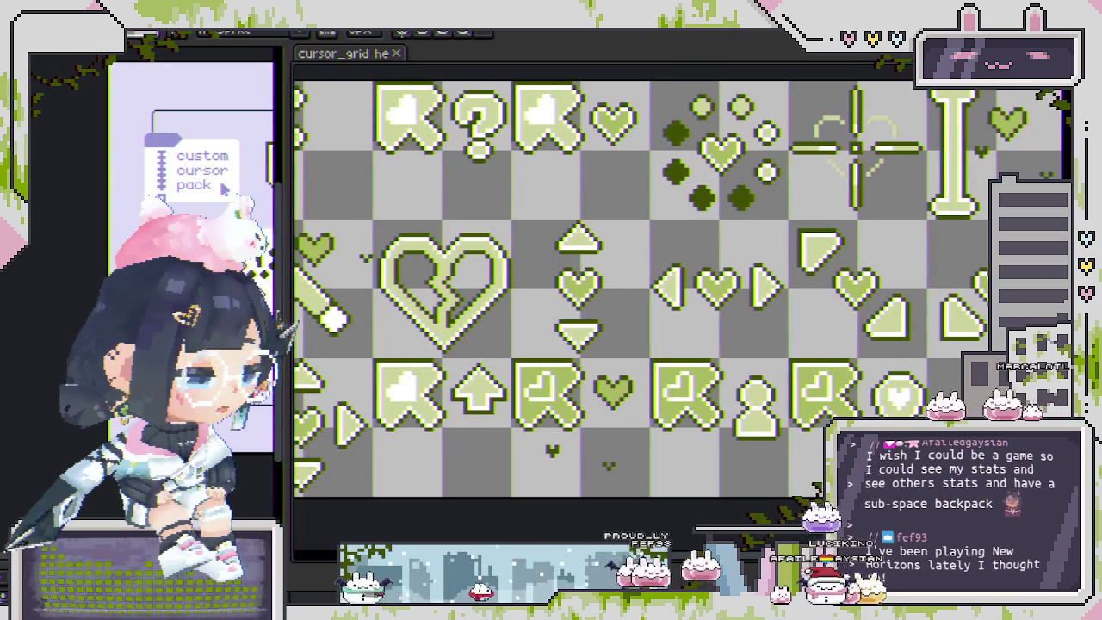
{"action": "left_click_drag", "start_coordinate": [613, 428], "coordinate": [615, 422]}
{"action": "scroll", "coordinate": [617, 422], "scroll_direction": "down", "scroll_amount": 2}
{"action": "scroll", "coordinate": [617, 421], "scroll_direction": "up", "scroll_amount": 2}
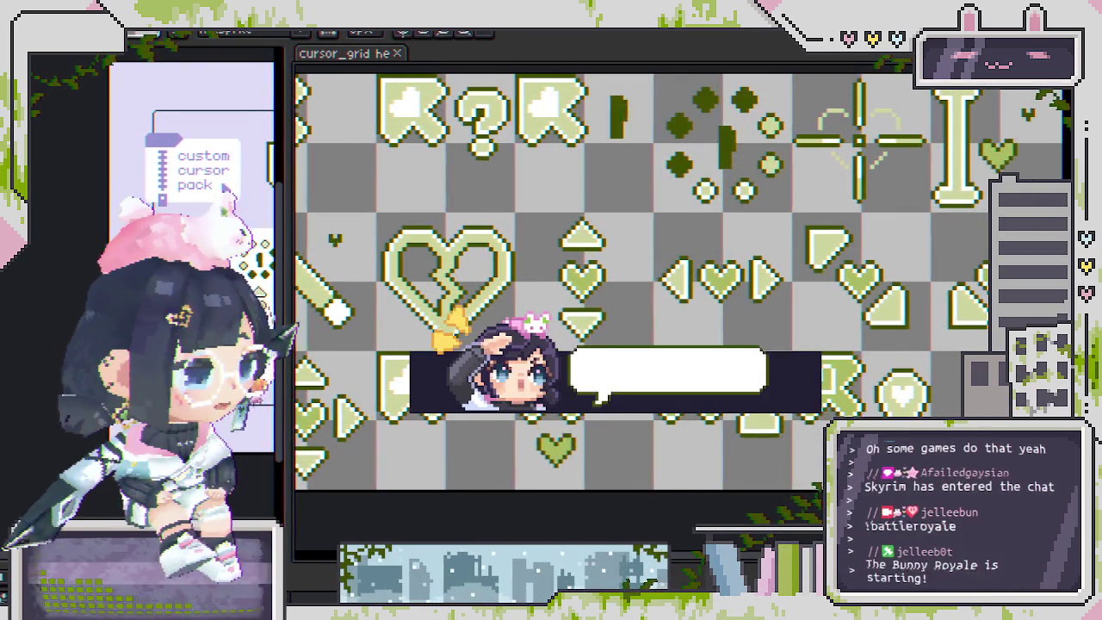
- Zoom out to view the whole icy-blue cursor sheet
{"action": "scroll", "coordinate": [481, 291], "scroll_direction": "down", "scroll_amount": 2}
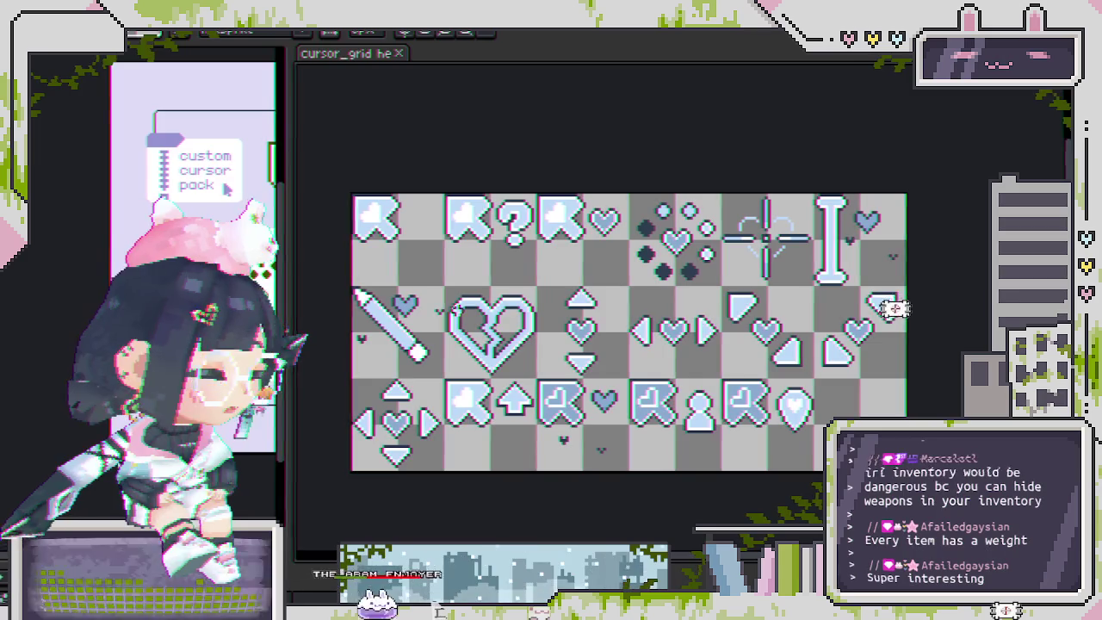
{"action": "scroll", "coordinate": [418, 320], "scroll_direction": "up", "scroll_amount": 1}
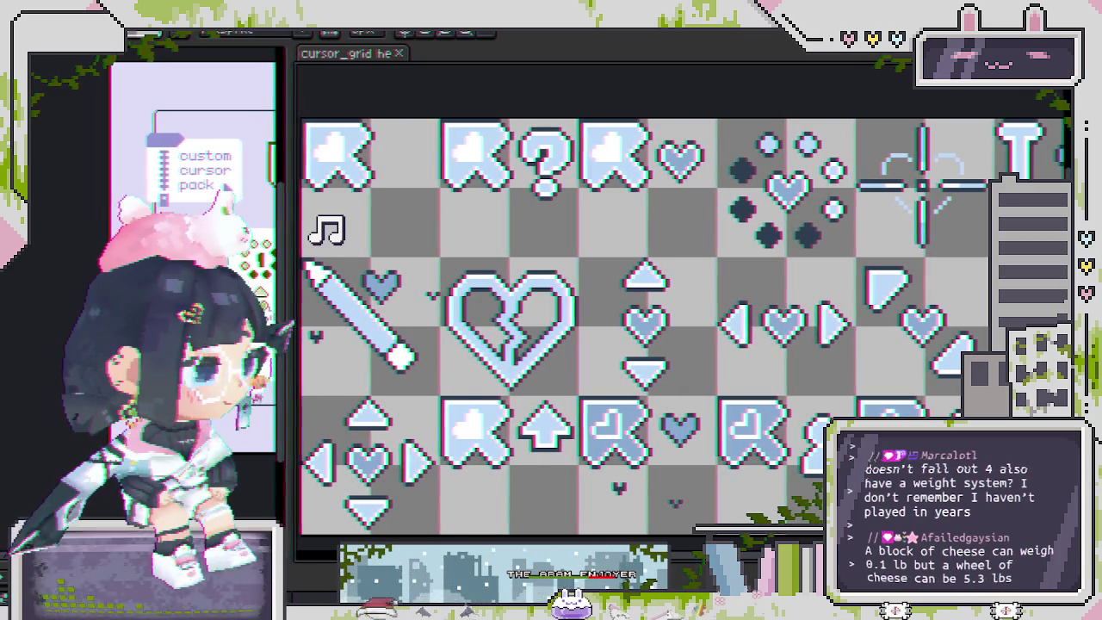
{"action": "scroll", "coordinate": [433, 416], "scroll_direction": "down", "scroll_amount": 2}
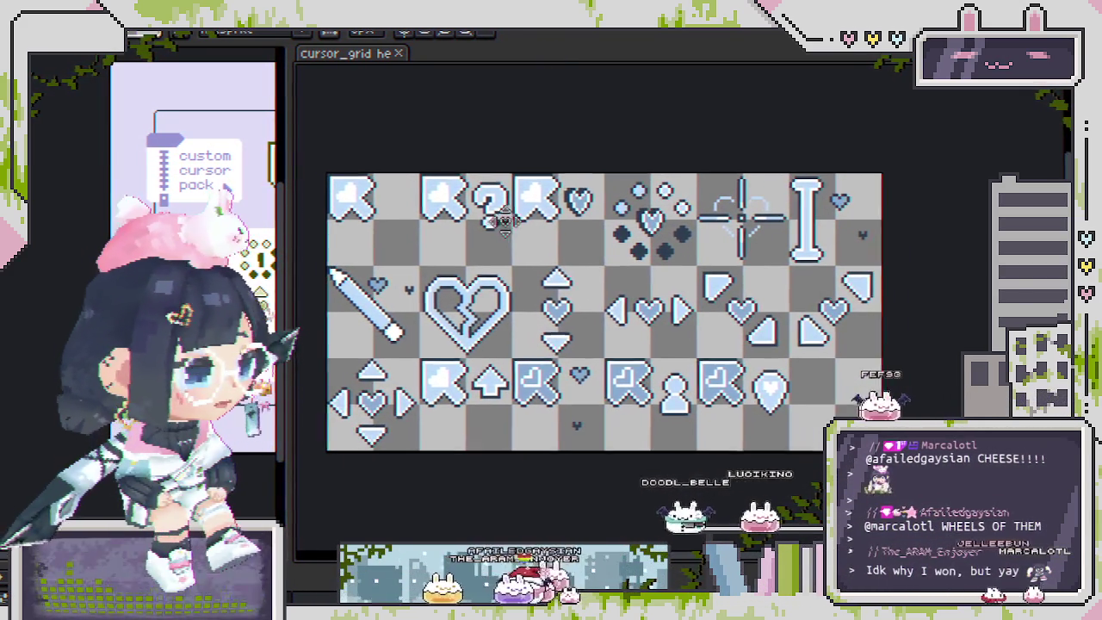
{"action": "left_click_drag", "start_coordinate": [535, 251], "coordinate": [491, 225]}
{"action": "key", "text": "F7"}
{"action": "mouse_move", "coordinate": [719, 72]}
{"action": "left_mouse_down"}
{"action": "mouse_move", "coordinate": [608, 161]}
{"action": "mouse_move", "coordinate": [620, 105]}
{"action": "mouse_move", "coordinate": [615, 131]}
{"action": "left_mouse_up"}
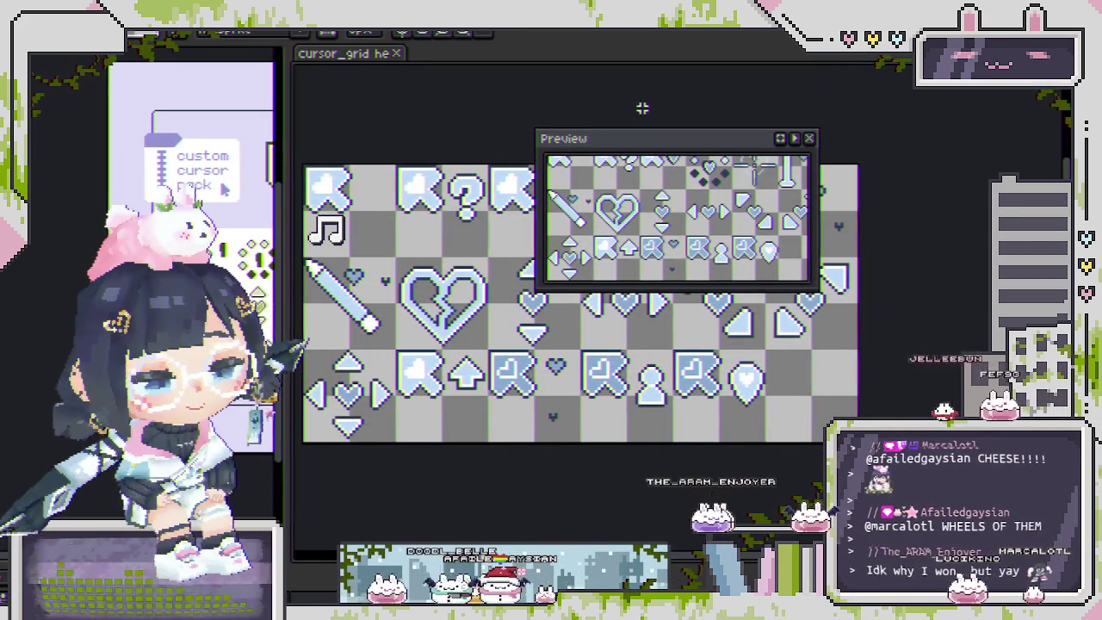
{"action": "left_click_drag", "start_coordinate": [661, 147], "coordinate": [607, 186]}
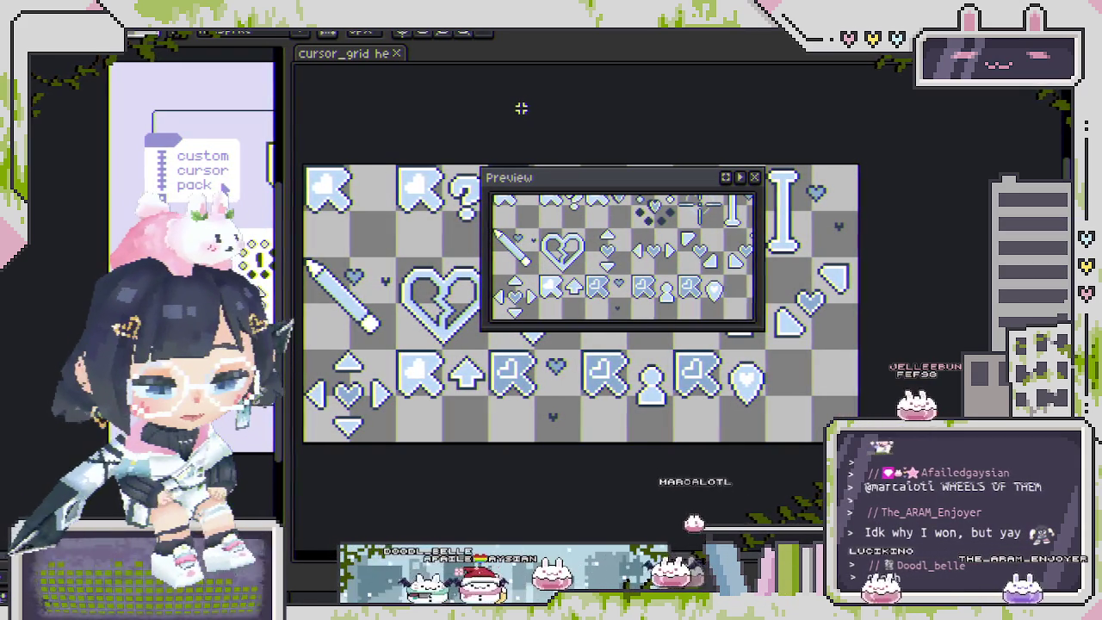
{"action": "key", "text": "ctrl+z"}
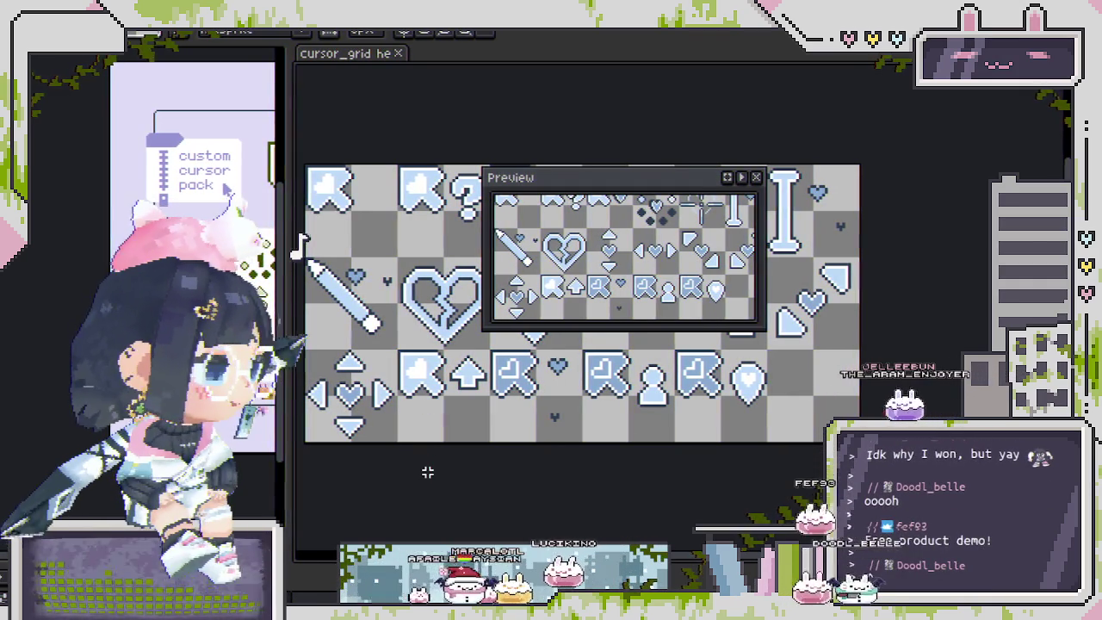
{"action": "mouse_move", "coordinate": [549, 178]}
{"action": "left_mouse_down"}
{"action": "mouse_move", "coordinate": [508, 118]}
{"action": "mouse_move", "coordinate": [591, 129]}
{"action": "left_mouse_up"}
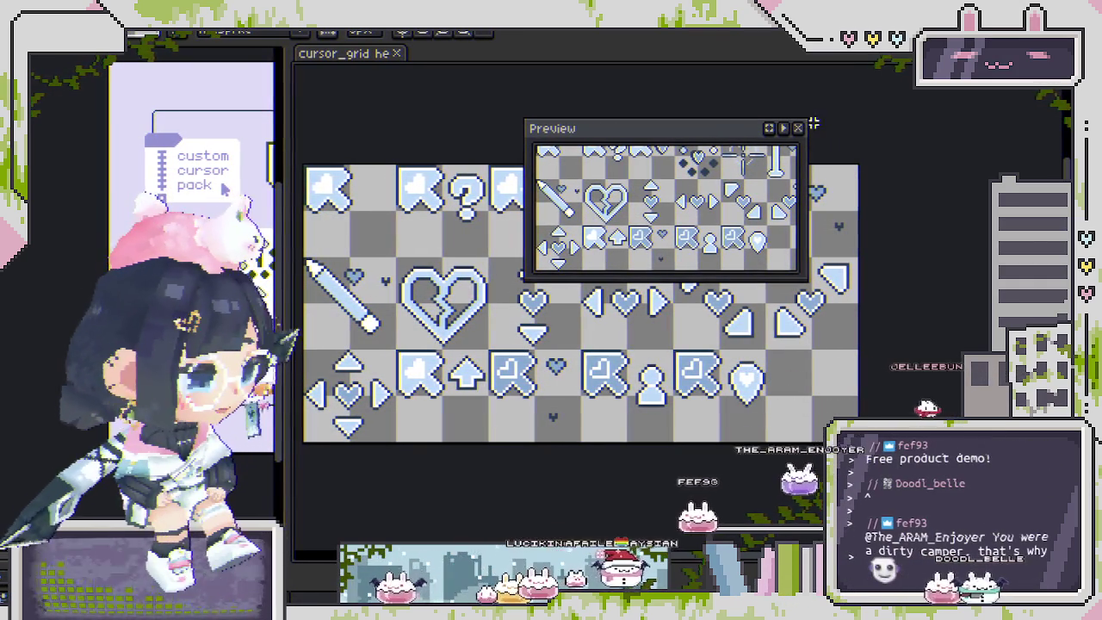
{"action": "left_click_drag", "start_coordinate": [814, 124], "coordinate": [690, 187]}
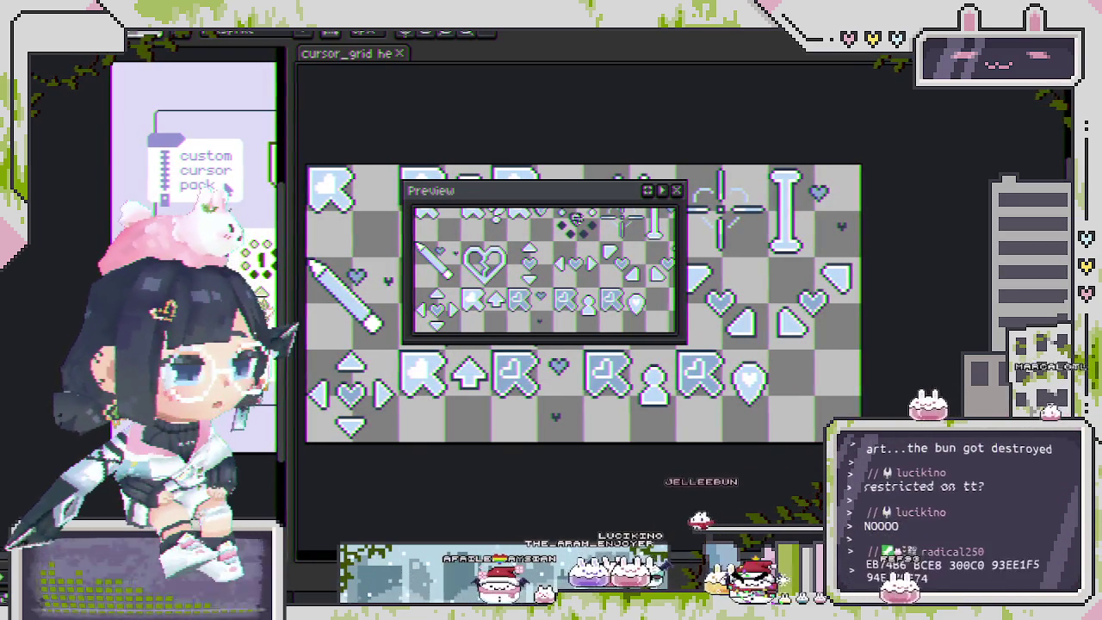
{"action": "mouse_move", "coordinate": [588, 193]}
{"action": "left_mouse_down"}
{"action": "mouse_move", "coordinate": [680, 356]}
{"action": "mouse_move", "coordinate": [649, 323]}
{"action": "mouse_move", "coordinate": [641, 147]}
{"action": "left_mouse_up"}
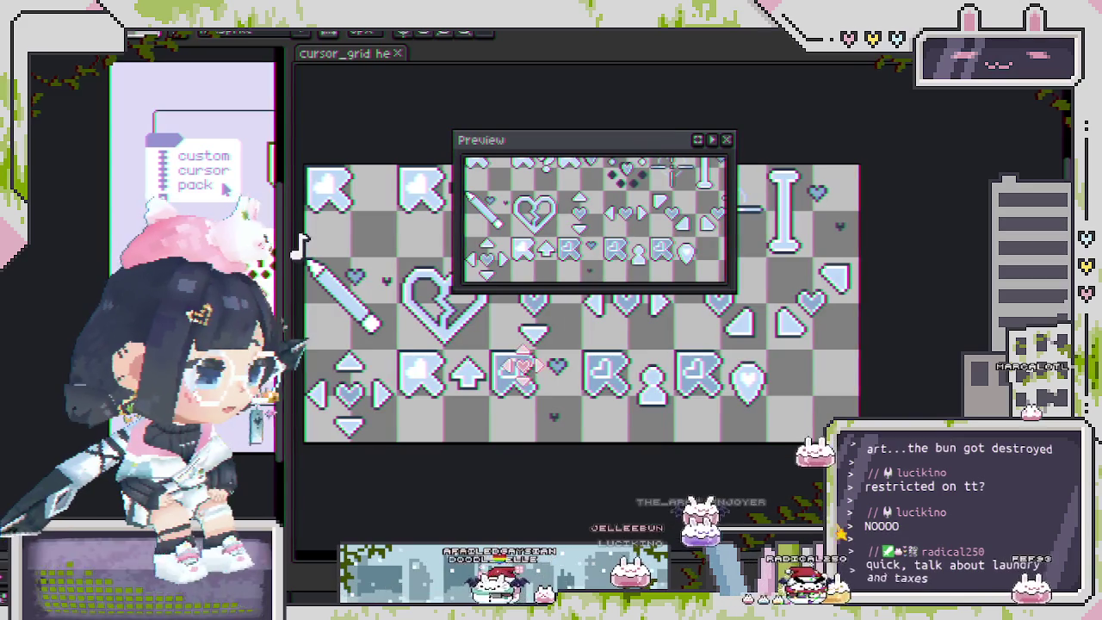
{"action": "scroll", "coordinate": [321, 226], "scroll_direction": "up", "scroll_amount": 1}
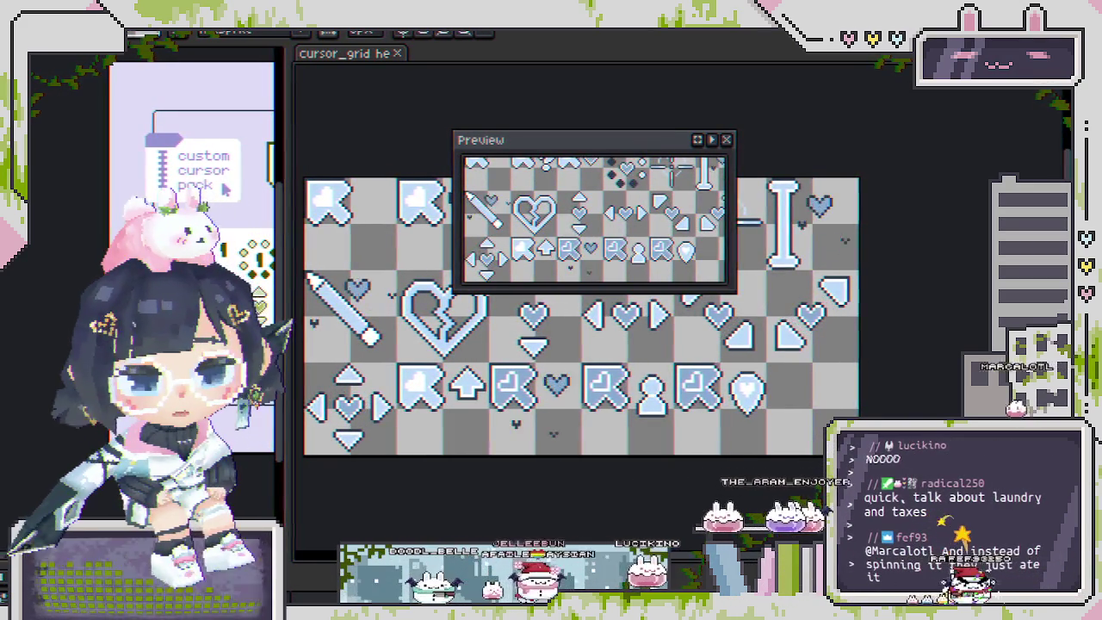
{"action": "left_click_drag", "start_coordinate": [517, 458], "coordinate": [561, 451]}
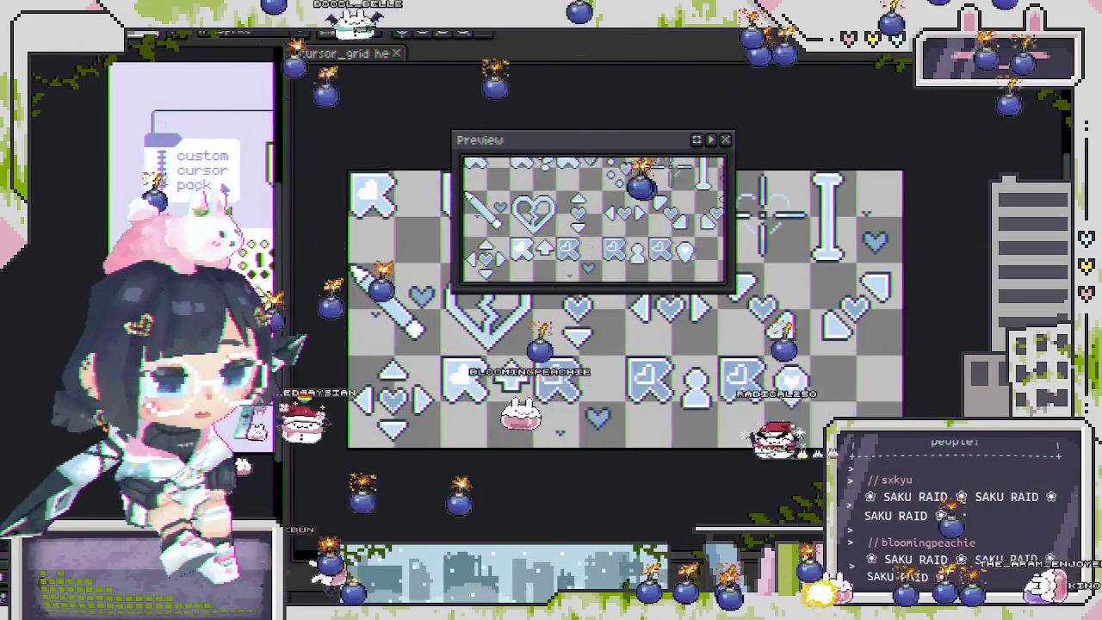
{"action": "mouse_move", "coordinate": [677, 448]}
{"action": "left_mouse_down"}
{"action": "mouse_move", "coordinate": [613, 392]}
{"action": "mouse_move", "coordinate": [312, 527]}
{"action": "mouse_move", "coordinate": [338, 220]}
{"action": "left_mouse_up"}
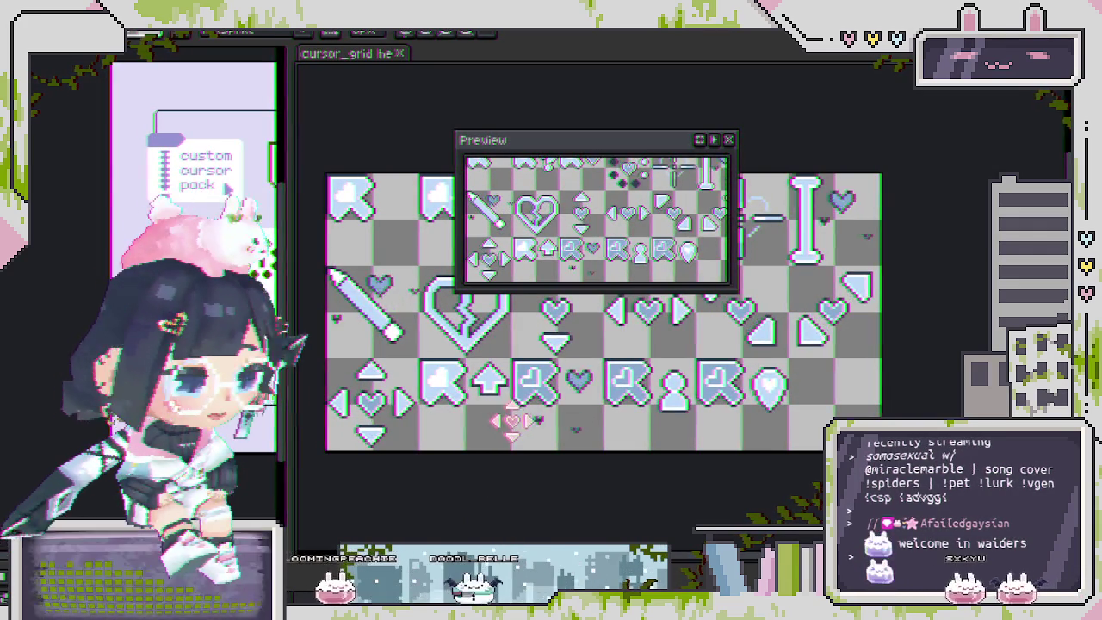
{"action": "left_click_drag", "start_coordinate": [338, 220], "coordinate": [356, 230]}
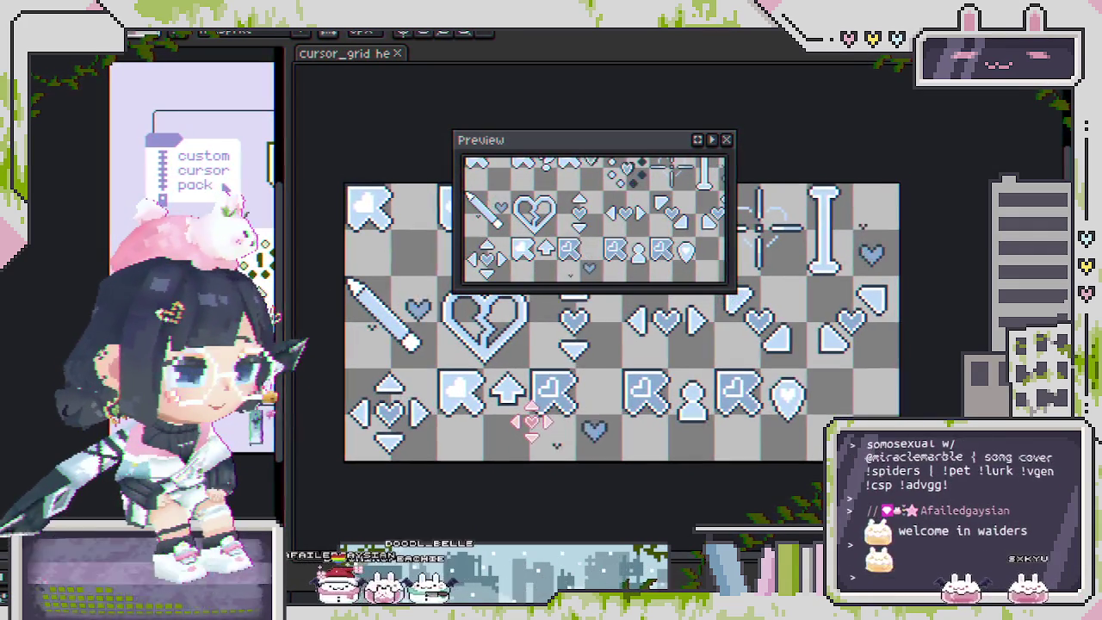
{"action": "scroll", "coordinate": [531, 421], "scroll_direction": "up", "scroll_amount": 1}
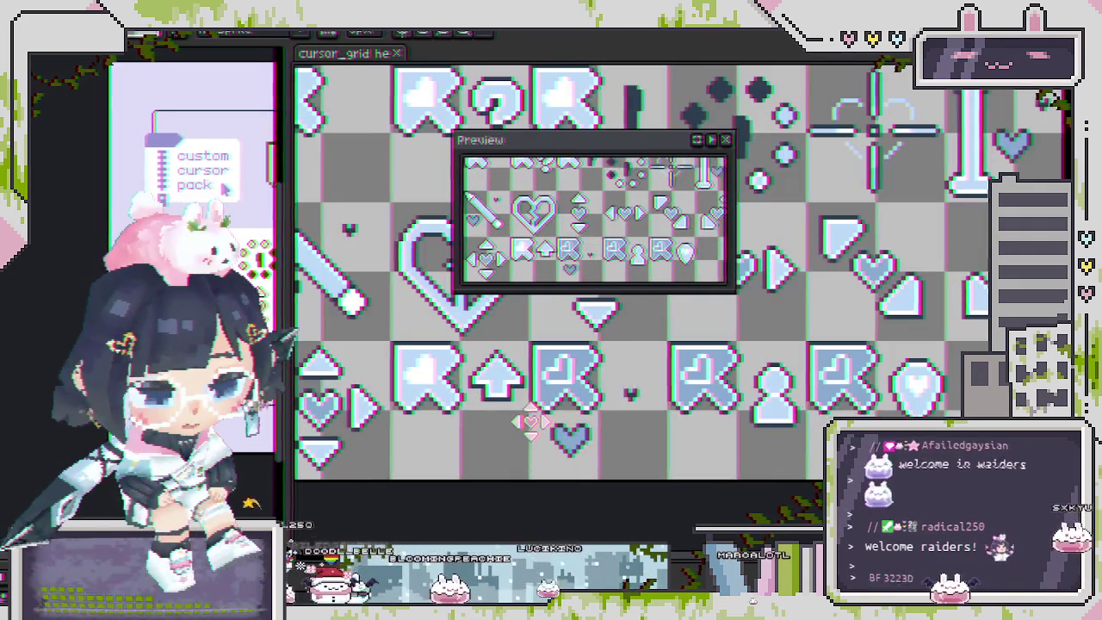
- Pan the enlarged sheet, reposition the Preview window, and switch to the VGen cursor pack page
{"action": "scroll", "coordinate": [531, 422], "scroll_direction": "down", "scroll_amount": 1}
{"action": "scroll", "coordinate": [532, 423], "scroll_direction": "up", "scroll_amount": 1}
{"action": "left_click_drag", "start_coordinate": [531, 424], "coordinate": [556, 439]}
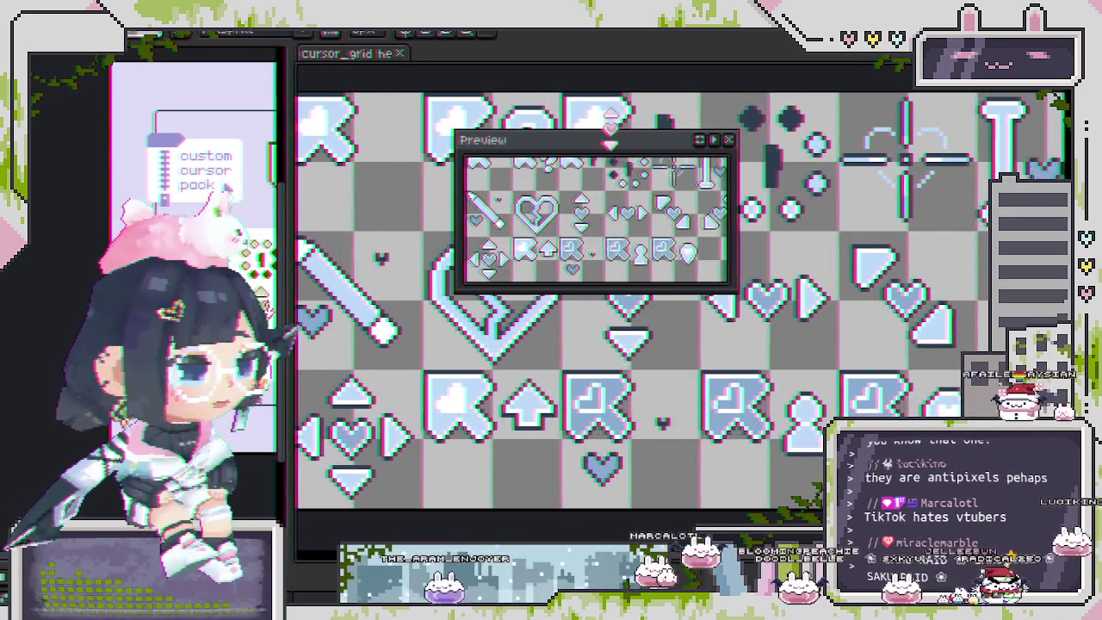
{"action": "mouse_move", "coordinate": [608, 142]}
{"action": "left_mouse_down"}
{"action": "mouse_move", "coordinate": [592, 74]}
{"action": "mouse_move", "coordinate": [615, 334]}
{"action": "left_mouse_up"}
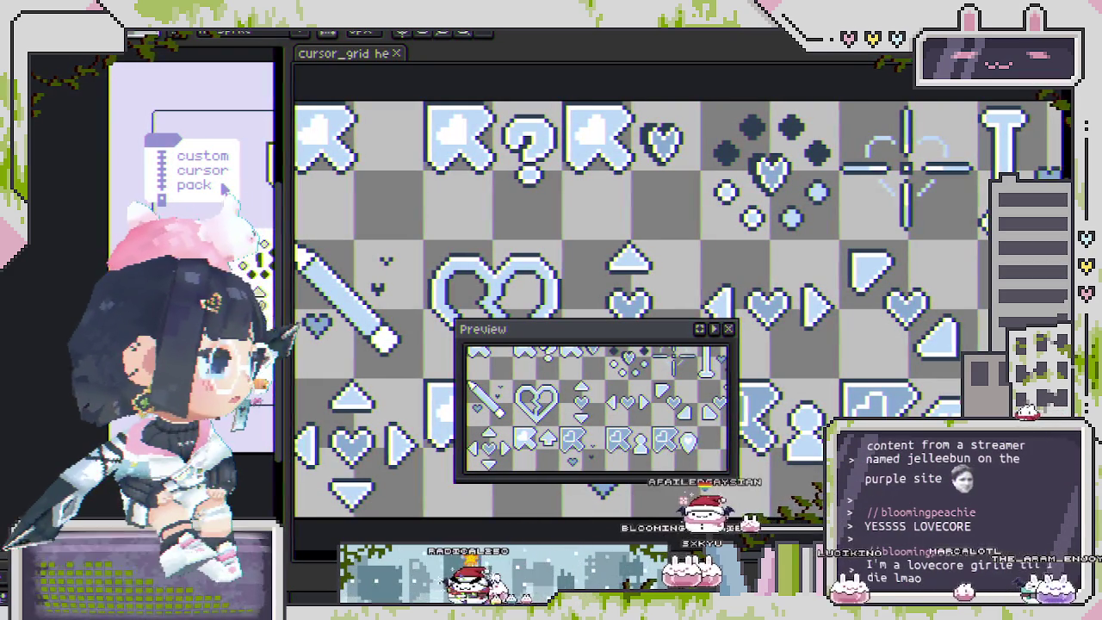
{"action": "key", "text": "alt+Tab"}
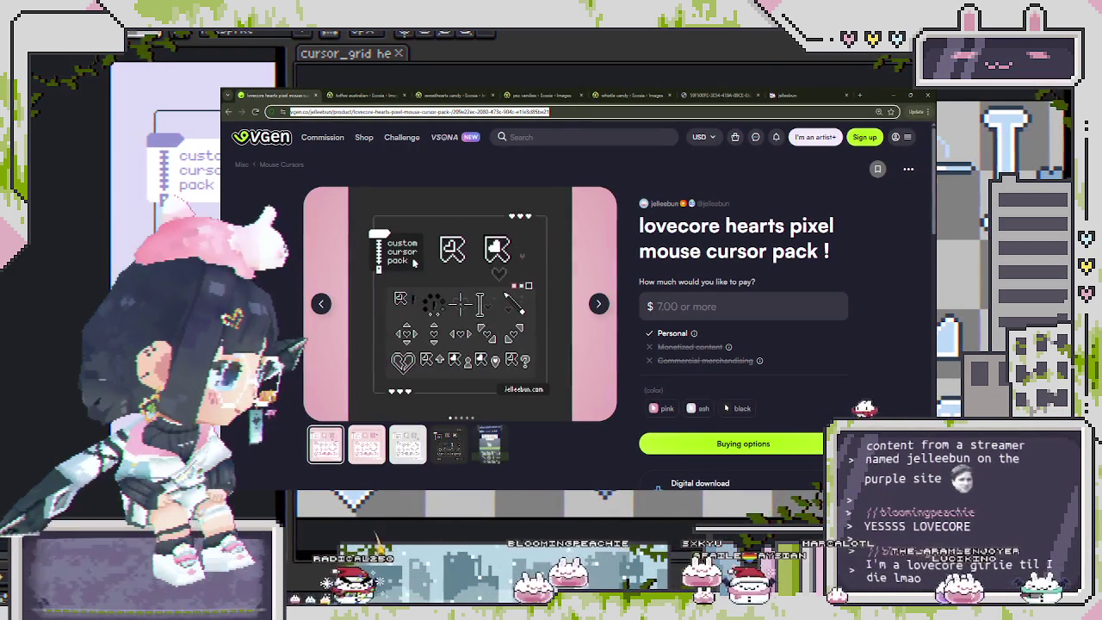
- View the pink colourway of the cursor pack on VGen, then return to Aseprite
{"action": "left_click", "coordinate": [366, 444]}
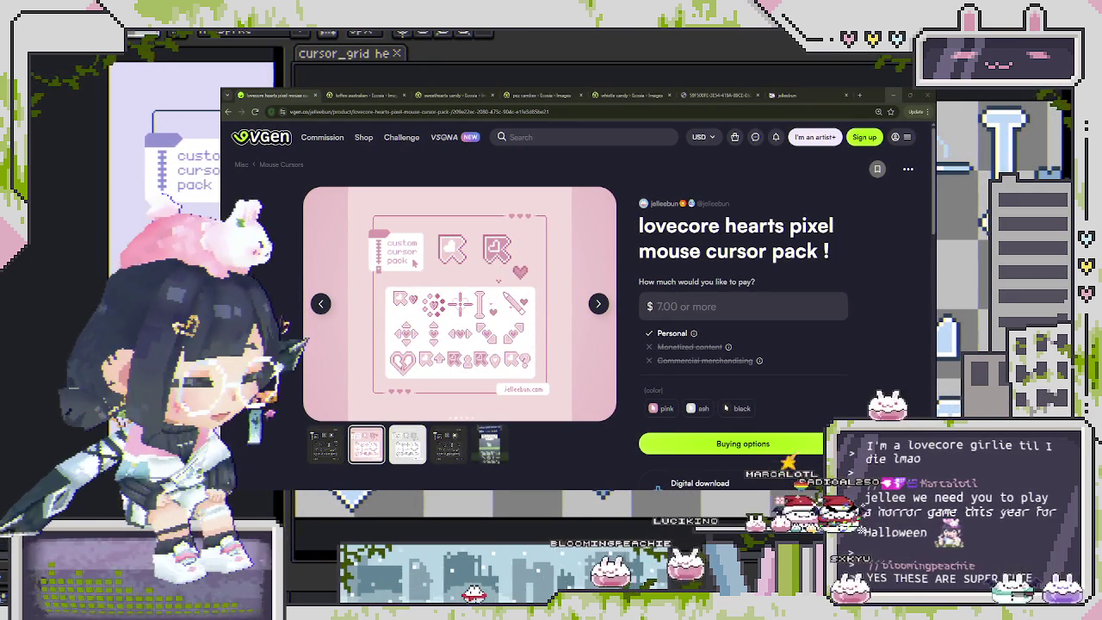
{"action": "key", "text": "alt+Tab"}
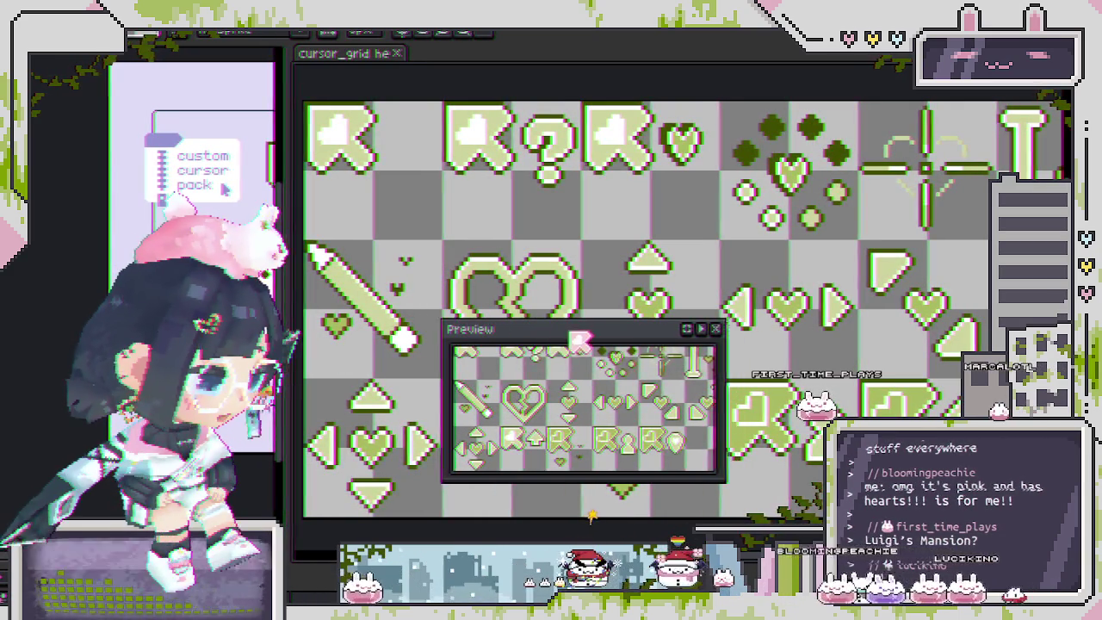
{"action": "left_click_drag", "start_coordinate": [579, 340], "coordinate": [516, 372]}
{"action": "key", "text": "F7"}
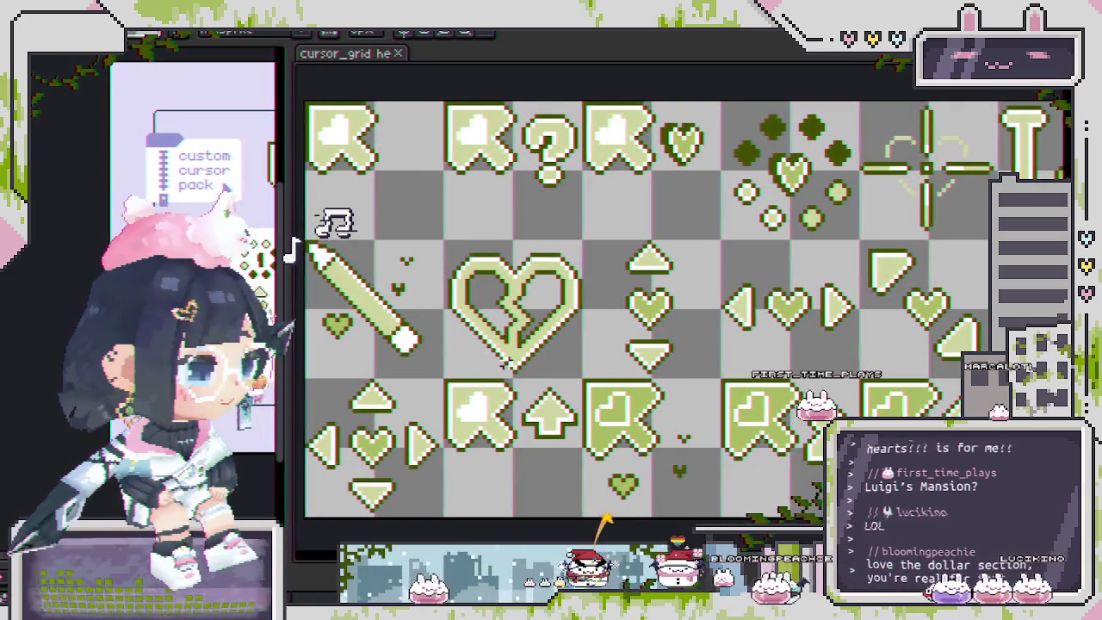
{"action": "scroll", "coordinate": [579, 338], "scroll_direction": "right", "scroll_amount": 1}
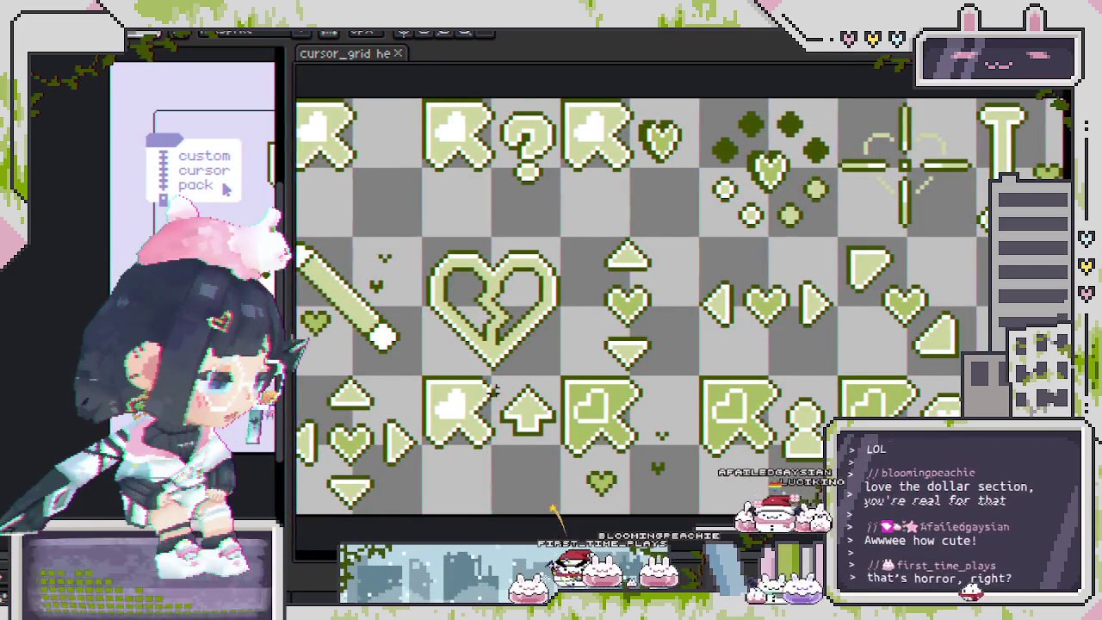
{"action": "left_click_drag", "start_coordinate": [554, 510], "coordinate": [539, 508]}
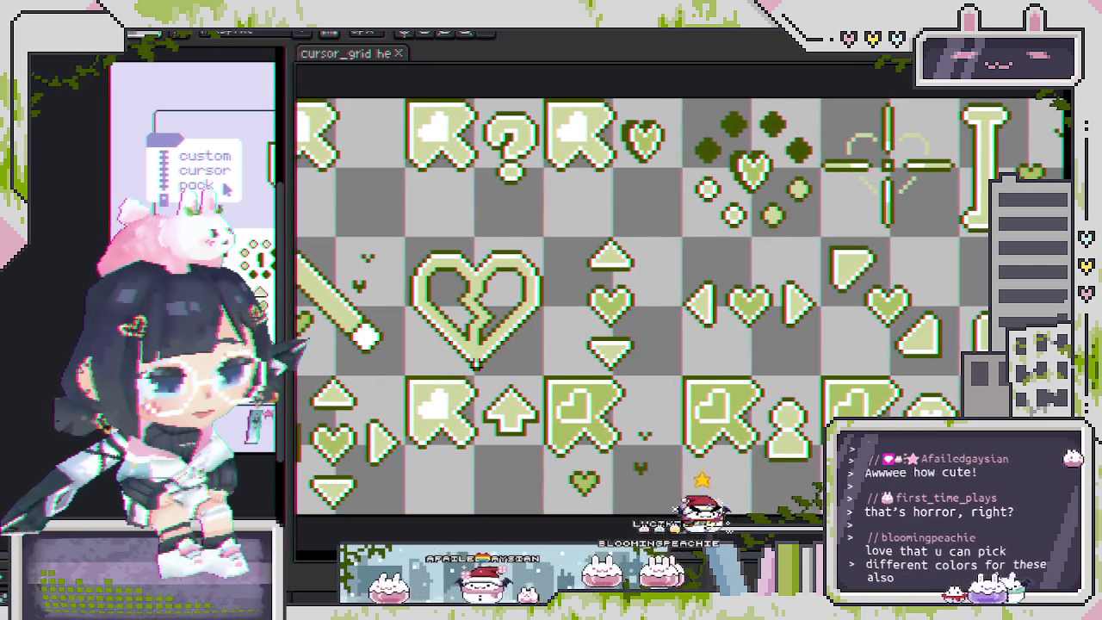
{"action": "left_click_drag", "start_coordinate": [489, 318], "coordinate": [519, 304]}
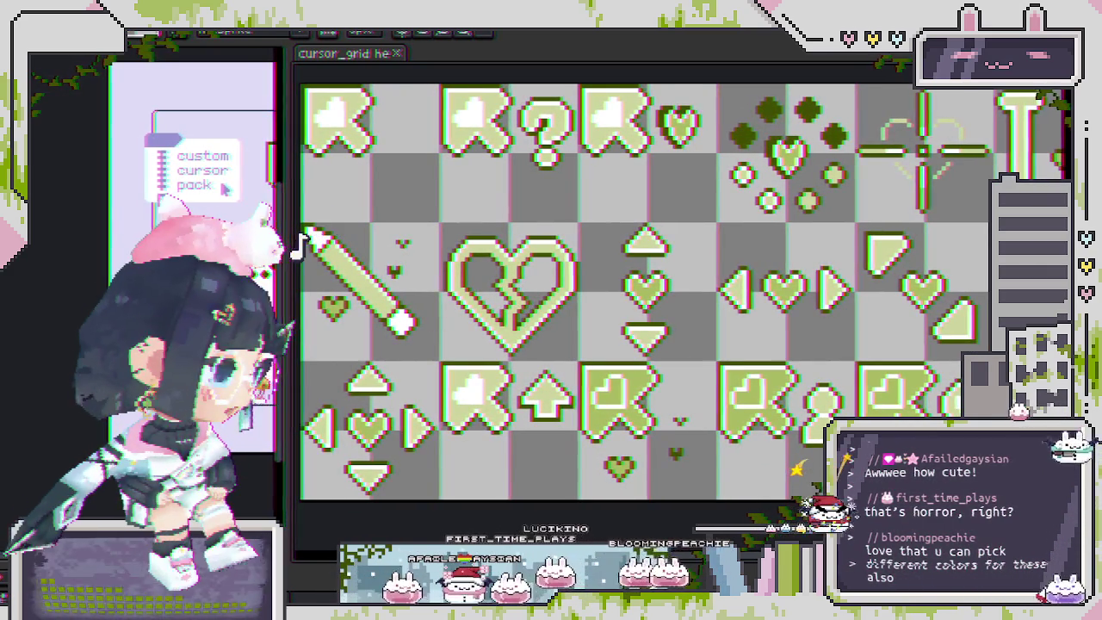
{"action": "left_click_drag", "start_coordinate": [295, 345], "coordinate": [483, 347]}
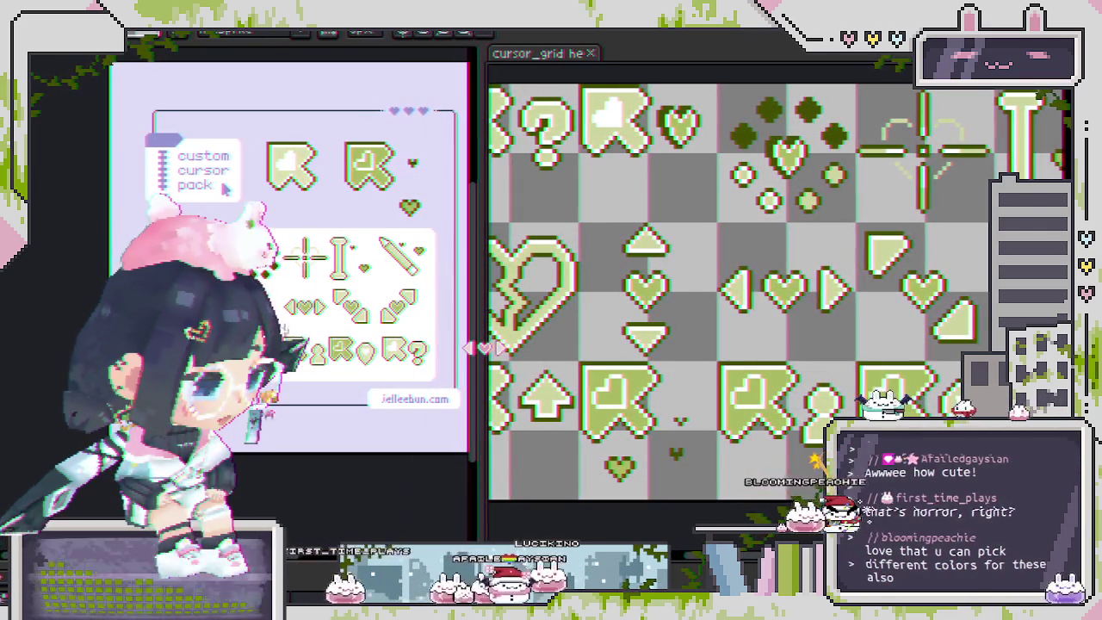
{"action": "scroll", "coordinate": [590, 296], "scroll_direction": "down", "scroll_amount": 1}
{"action": "scroll", "coordinate": [591, 295], "scroll_direction": "up", "scroll_amount": 1}
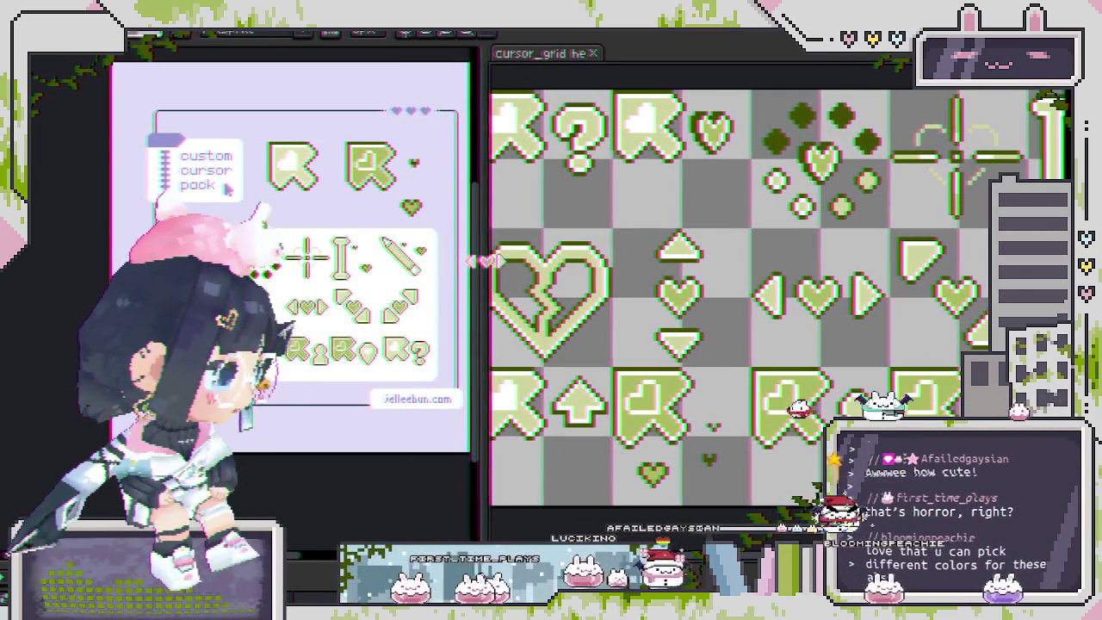
{"action": "left_click_drag", "start_coordinate": [484, 261], "coordinate": [308, 261]}
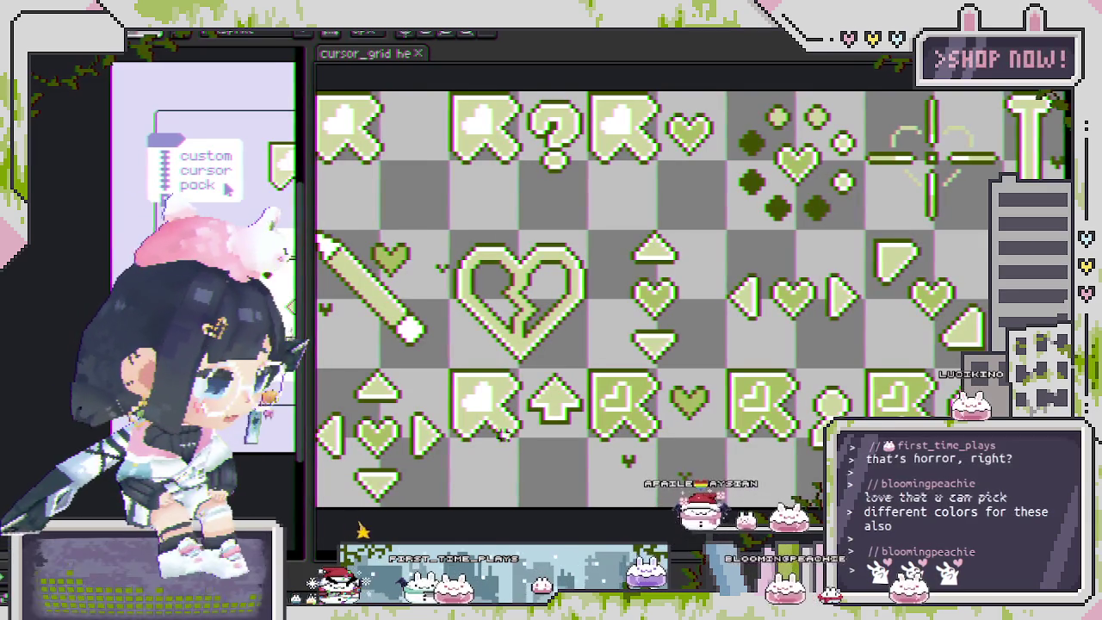
{"action": "scroll", "coordinate": [503, 438], "scroll_direction": "up", "scroll_amount": 1}
{"action": "scroll", "coordinate": [540, 439], "scroll_direction": "down", "scroll_amount": 1}
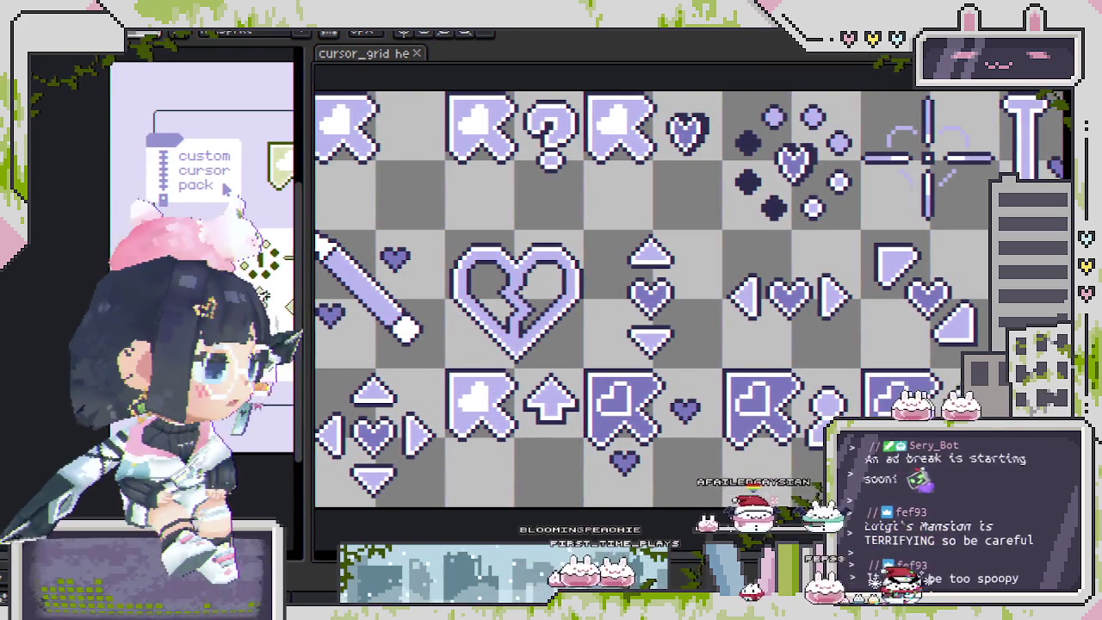
- Scroll and pan the canvas to bring the whole cursor sheet into view
{"action": "scroll", "coordinate": [418, 294], "scroll_direction": "down", "scroll_amount": 2}
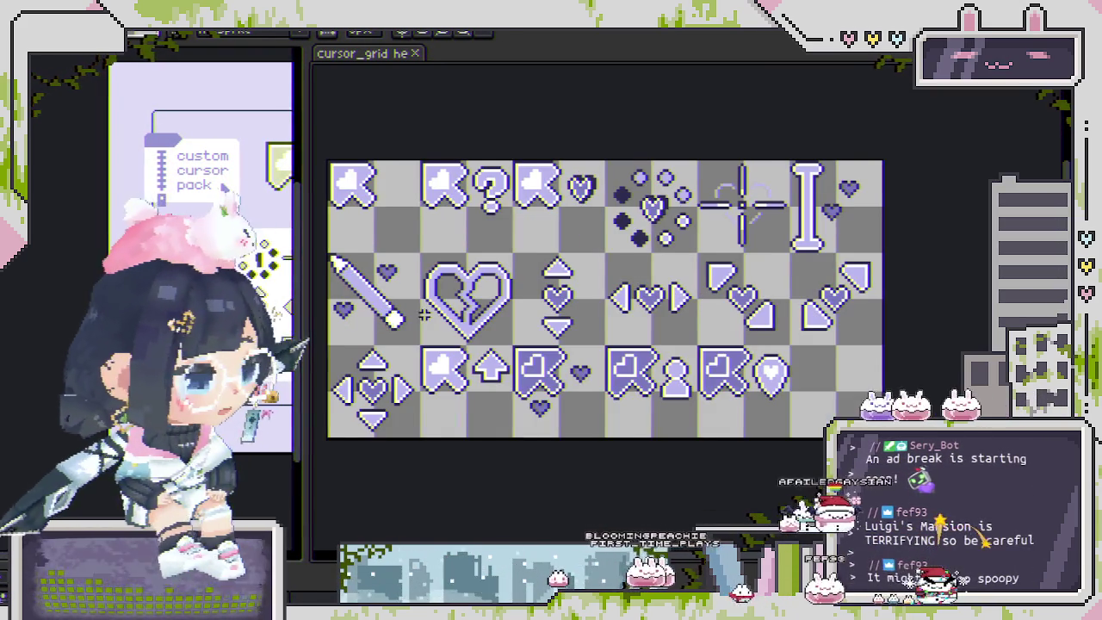
{"action": "left_click_drag", "start_coordinate": [418, 296], "coordinate": [463, 352]}
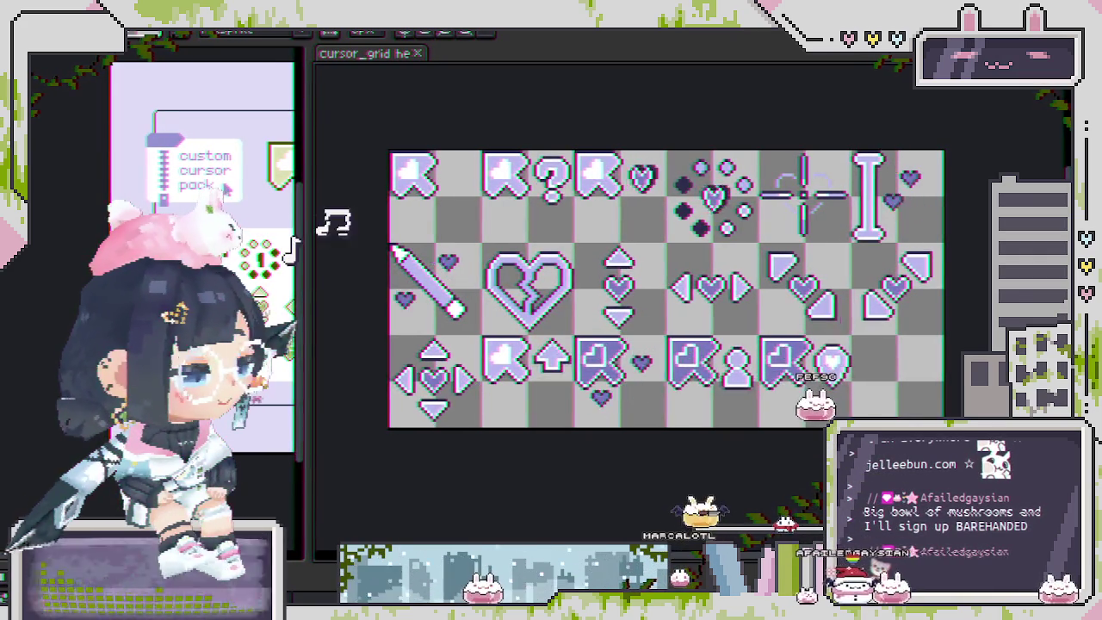
{"action": "scroll", "coordinate": [626, 356], "scroll_direction": "up", "scroll_amount": 1}
{"action": "scroll", "coordinate": [603, 379], "scroll_direction": "up", "scroll_amount": 1}
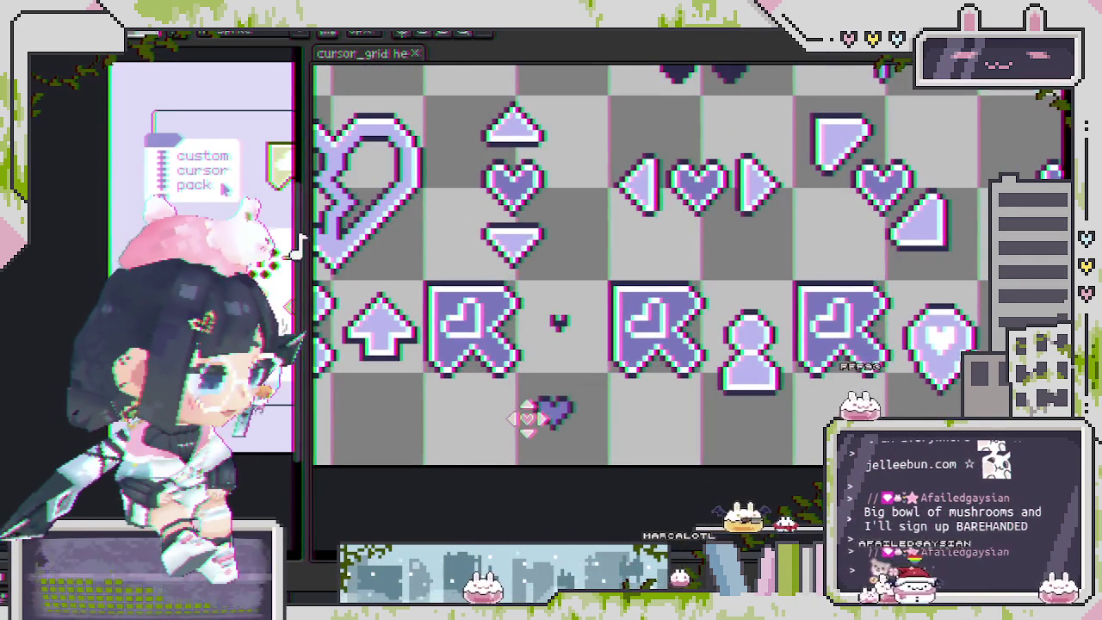
{"action": "scroll", "coordinate": [545, 413], "scroll_direction": "down", "scroll_amount": 1}
{"action": "scroll", "coordinate": [527, 419], "scroll_direction": "down", "scroll_amount": 1}
{"action": "scroll", "coordinate": [603, 258], "scroll_direction": "up", "scroll_amount": 2}
{"action": "scroll", "coordinate": [591, 335], "scroll_direction": "up", "scroll_amount": 1}
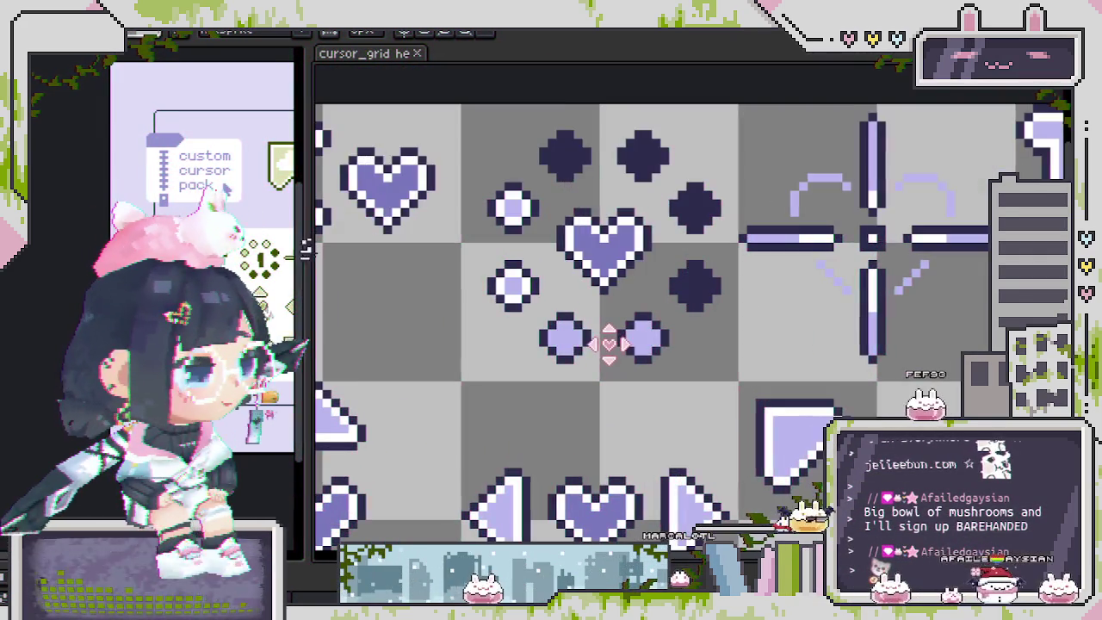
{"action": "scroll", "coordinate": [607, 351], "scroll_direction": "up", "scroll_amount": 1}
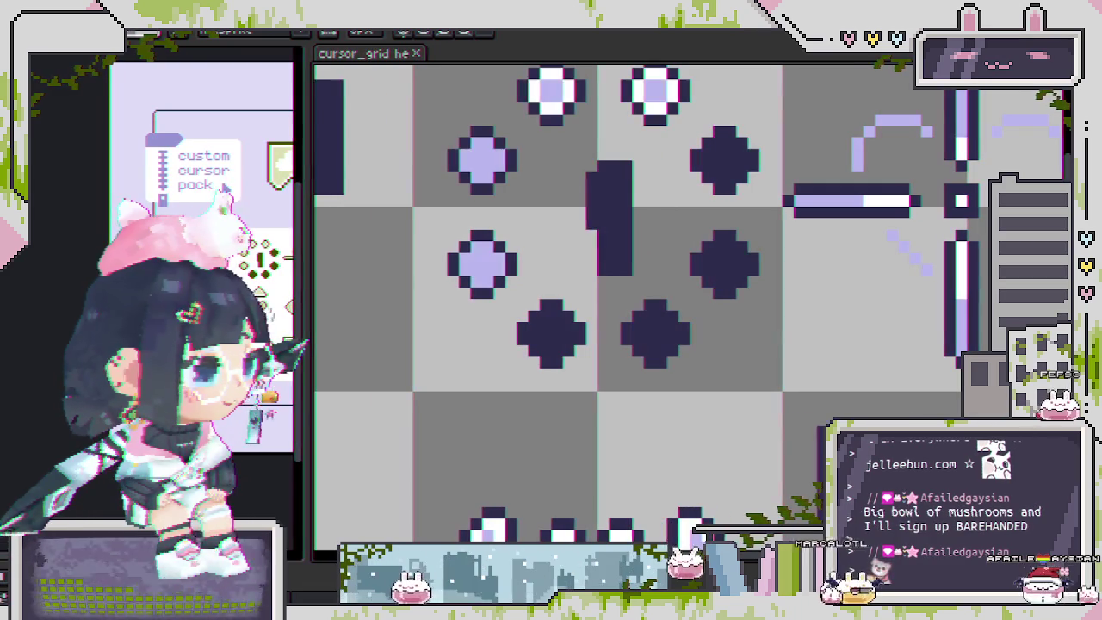
{"action": "scroll", "coordinate": [497, 384], "scroll_direction": "down", "scroll_amount": 3}
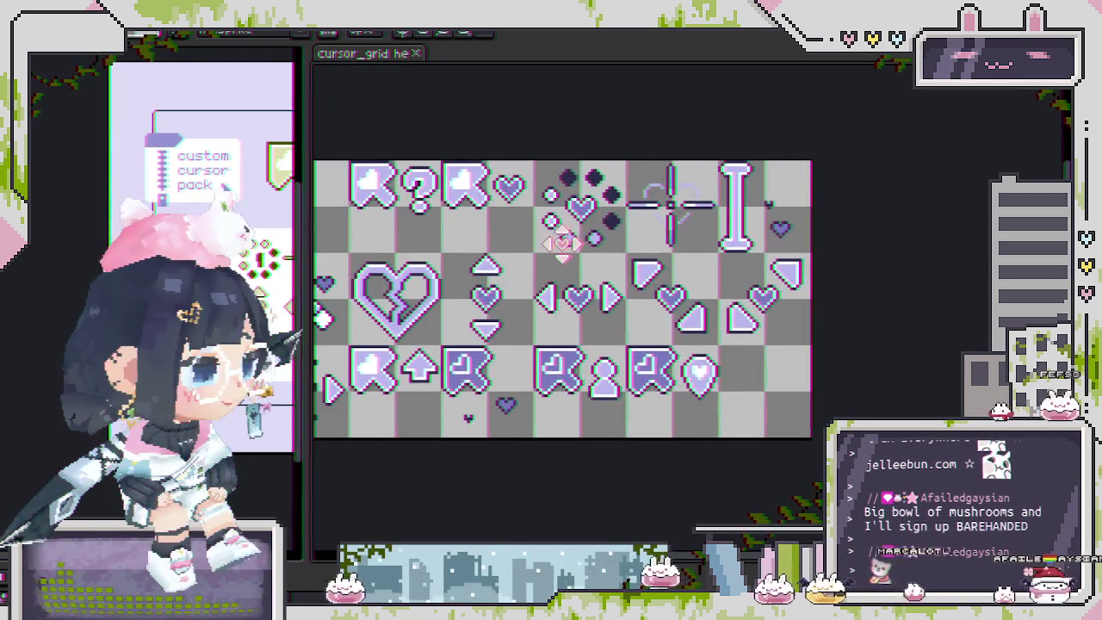
{"action": "scroll", "coordinate": [497, 384], "scroll_direction": "left", "scroll_amount": 2}
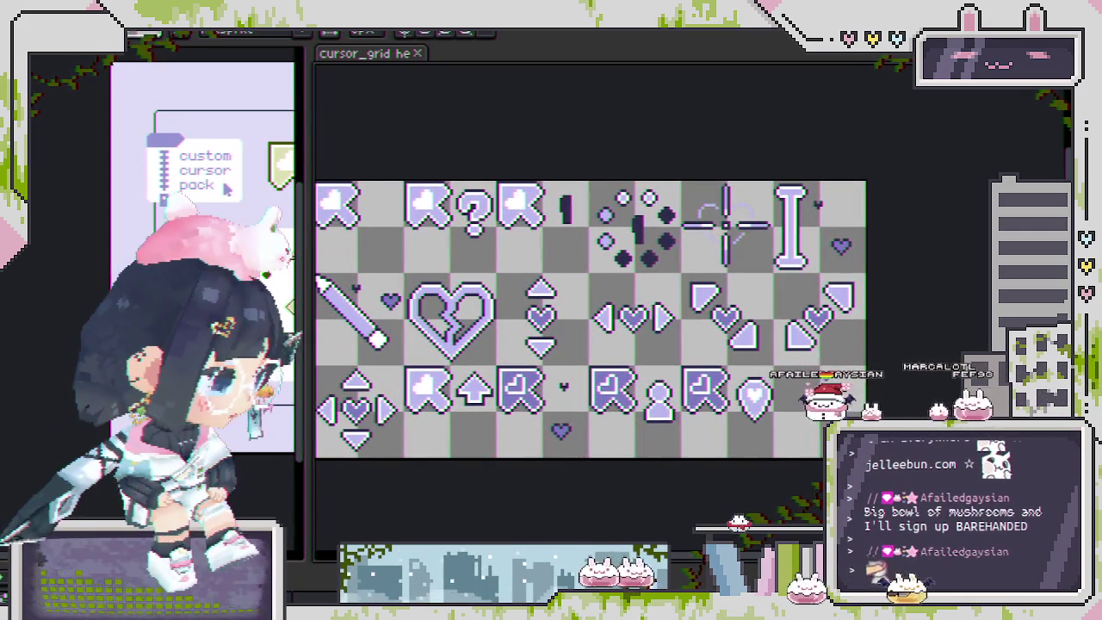
- Set Replace Color to swap the dark outline colour for a slightly brighter purple
{"action": "key", "text": "shift+r"}
{"action": "left_click", "coordinate": [542, 361]}
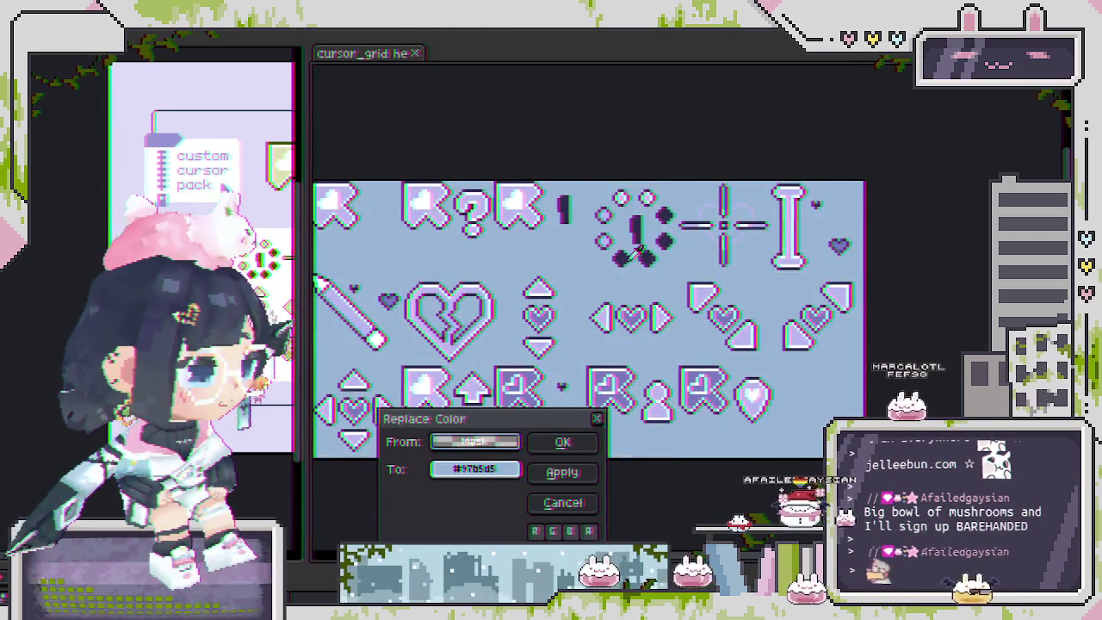
{"action": "left_click_drag", "start_coordinate": [476, 441], "coordinate": [492, 470]}
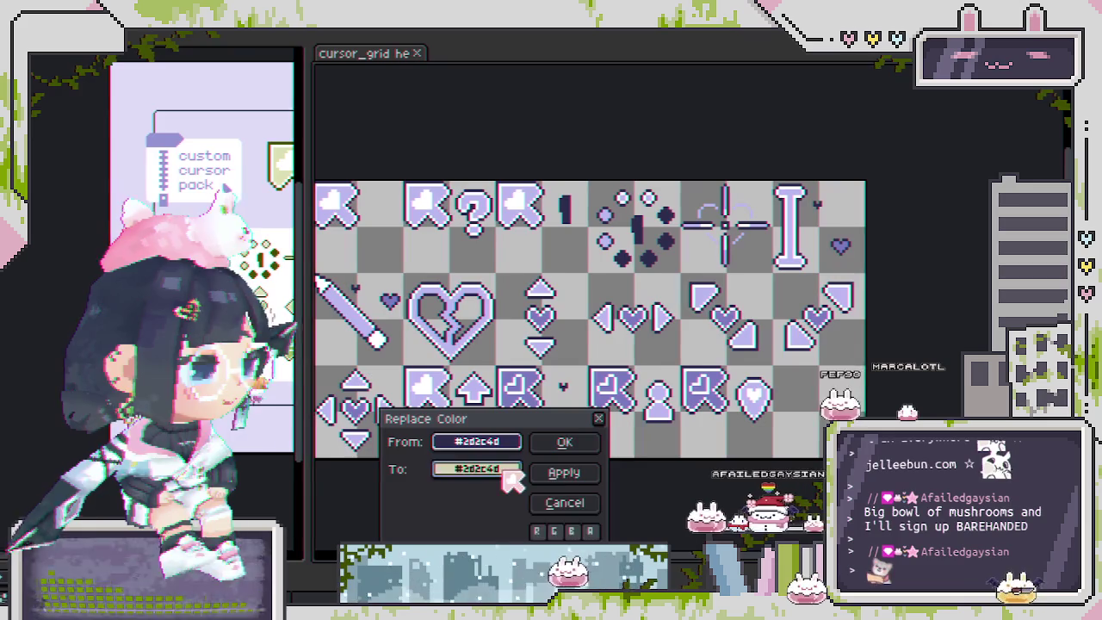
{"action": "left_click", "coordinate": [505, 472]}
{"action": "left_click", "coordinate": [514, 497]}
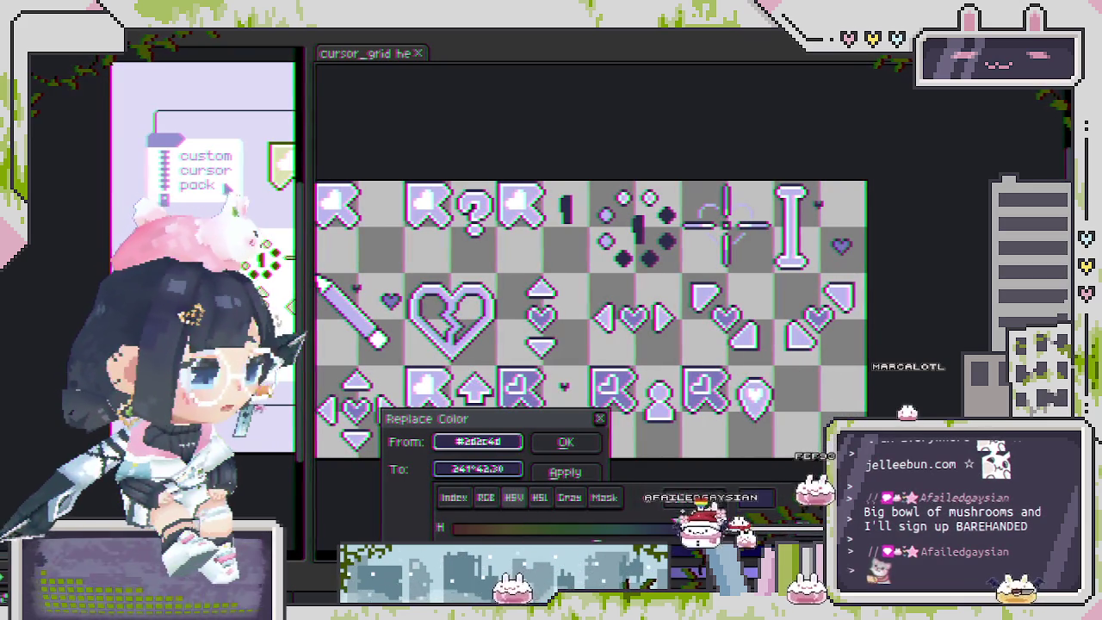
{"action": "left_click_drag", "start_coordinate": [515, 551], "coordinate": [539, 551]}
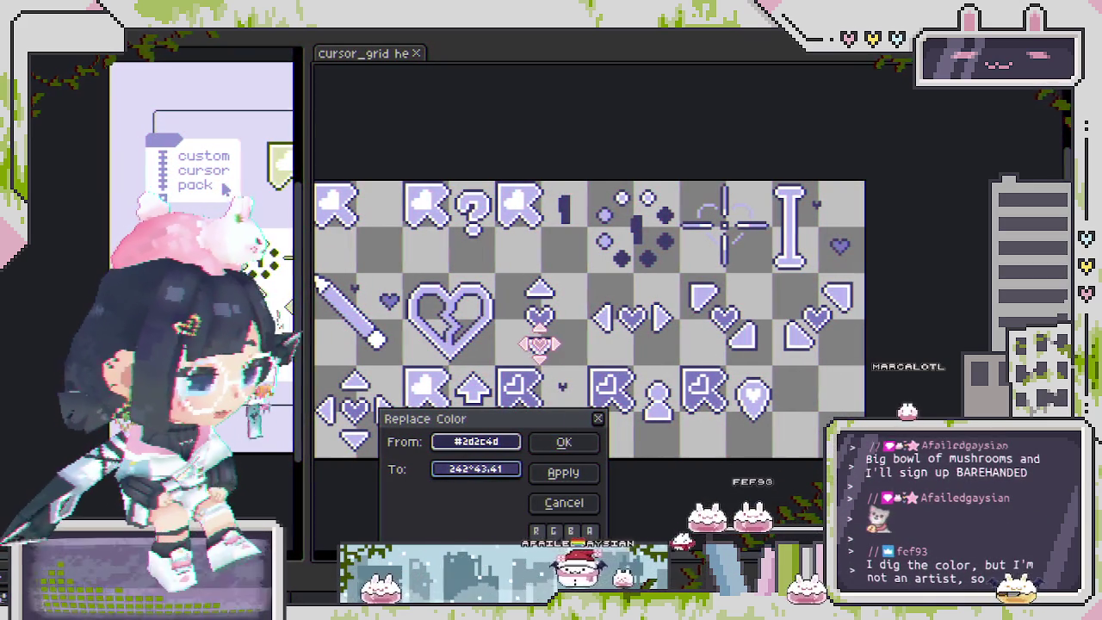
{"action": "scroll", "coordinate": [534, 362], "scroll_direction": "up", "scroll_amount": 2}
{"action": "scroll", "coordinate": [534, 362], "scroll_direction": "down", "scroll_amount": 1}
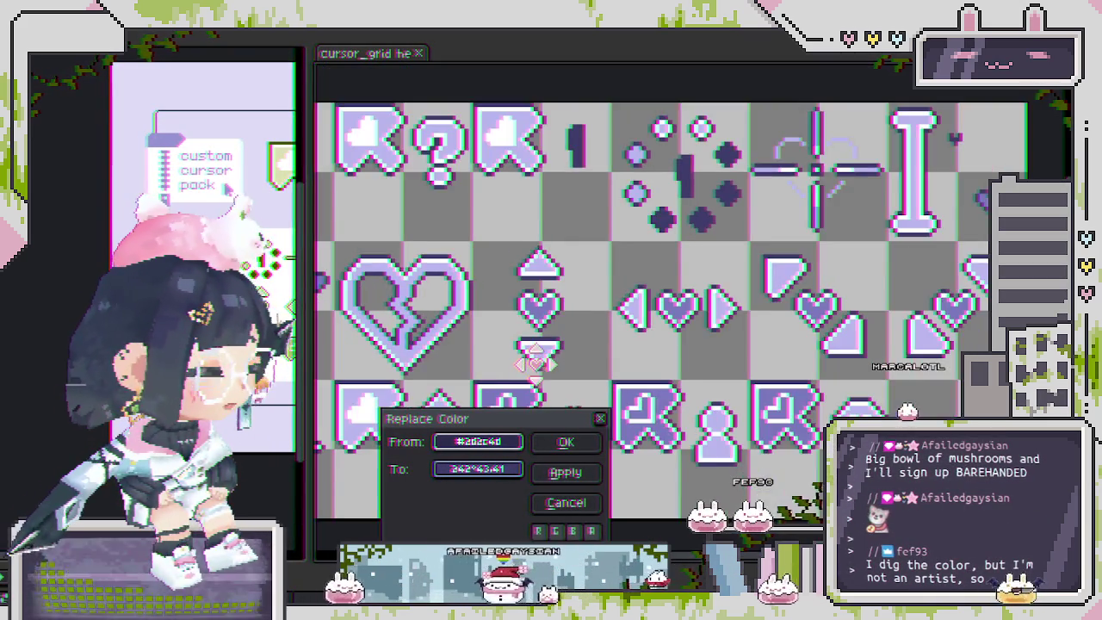
{"action": "scroll", "coordinate": [534, 362], "scroll_direction": "down", "scroll_amount": 1}
- Apply the replacement and recentre the view on the recoloured cursor grid
{"action": "left_click", "coordinate": [564, 444]}
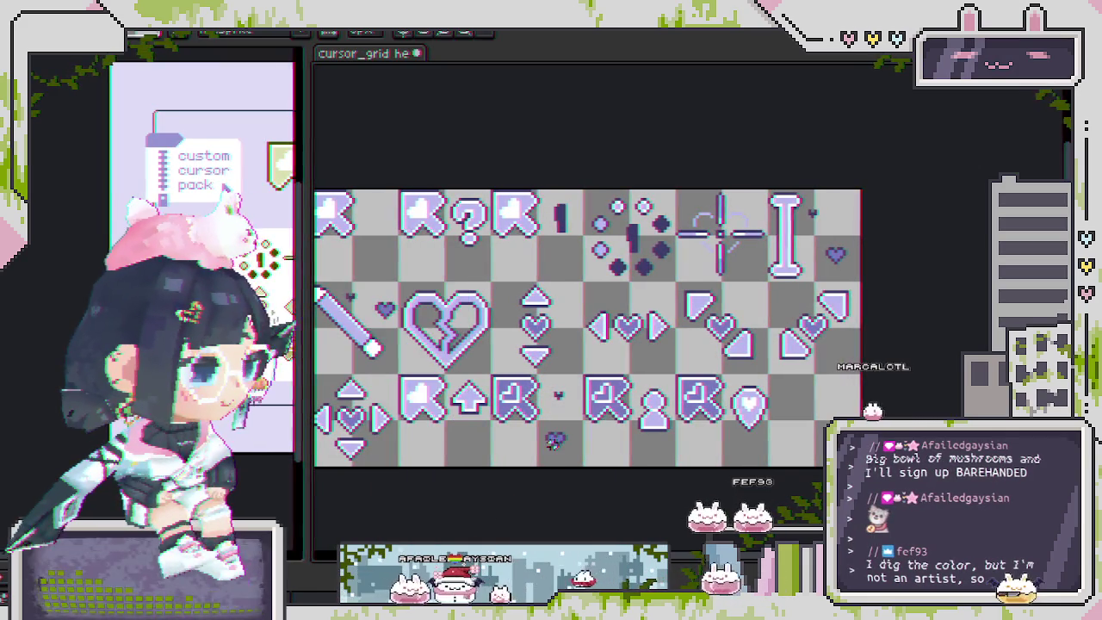
{"action": "left_click_drag", "start_coordinate": [555, 441], "coordinate": [558, 411]}
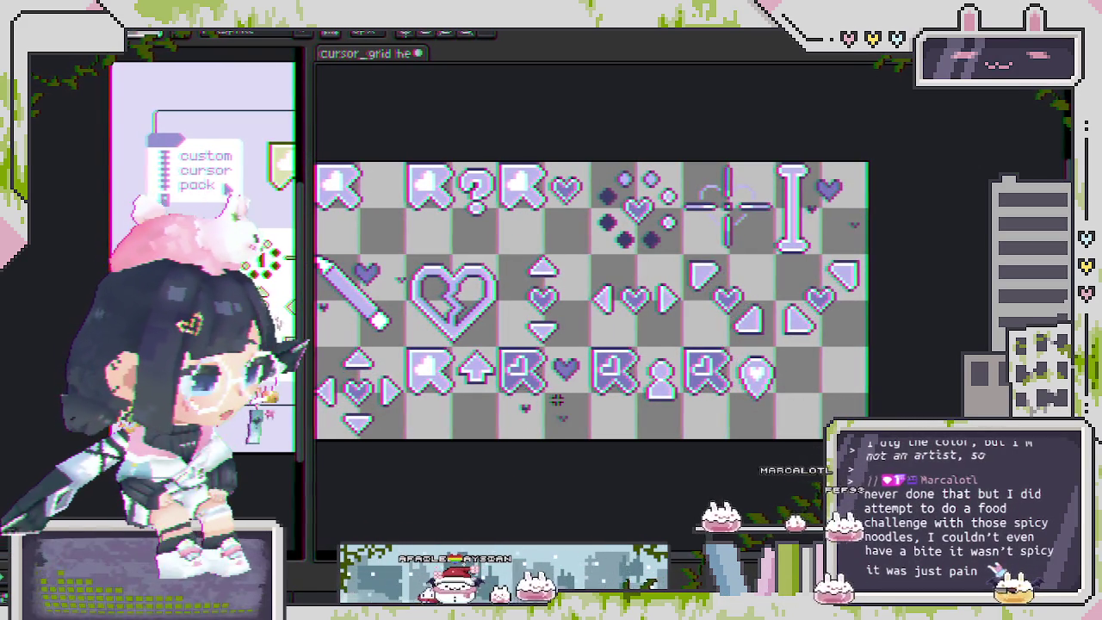
{"action": "scroll", "coordinate": [558, 398], "scroll_direction": "down", "scroll_amount": 2}
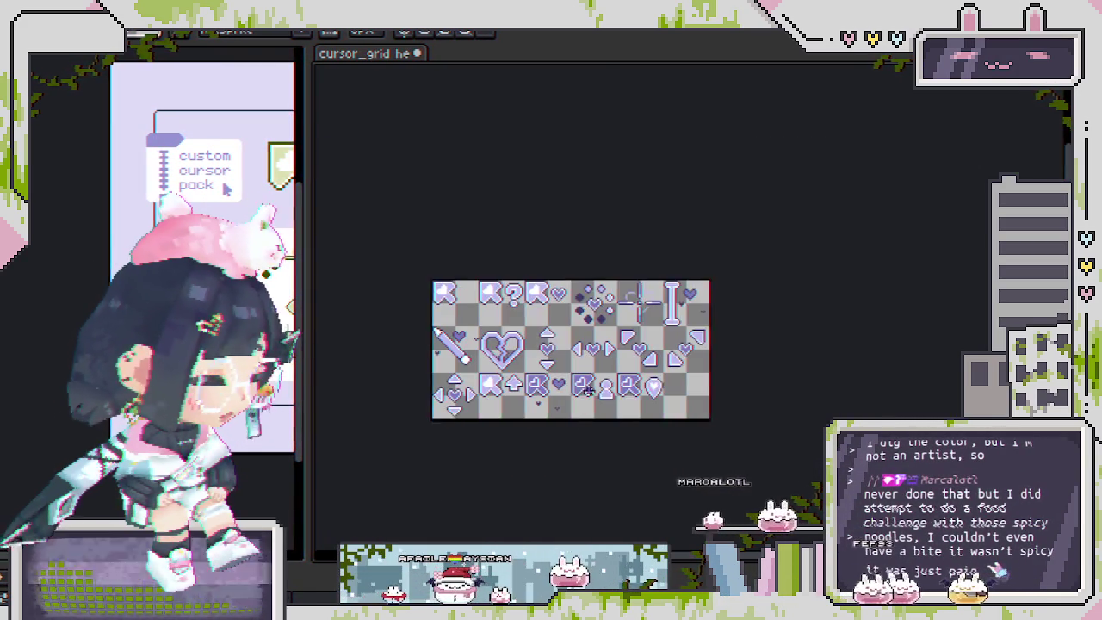
{"action": "left_click_drag", "start_coordinate": [566, 416], "coordinate": [573, 408]}
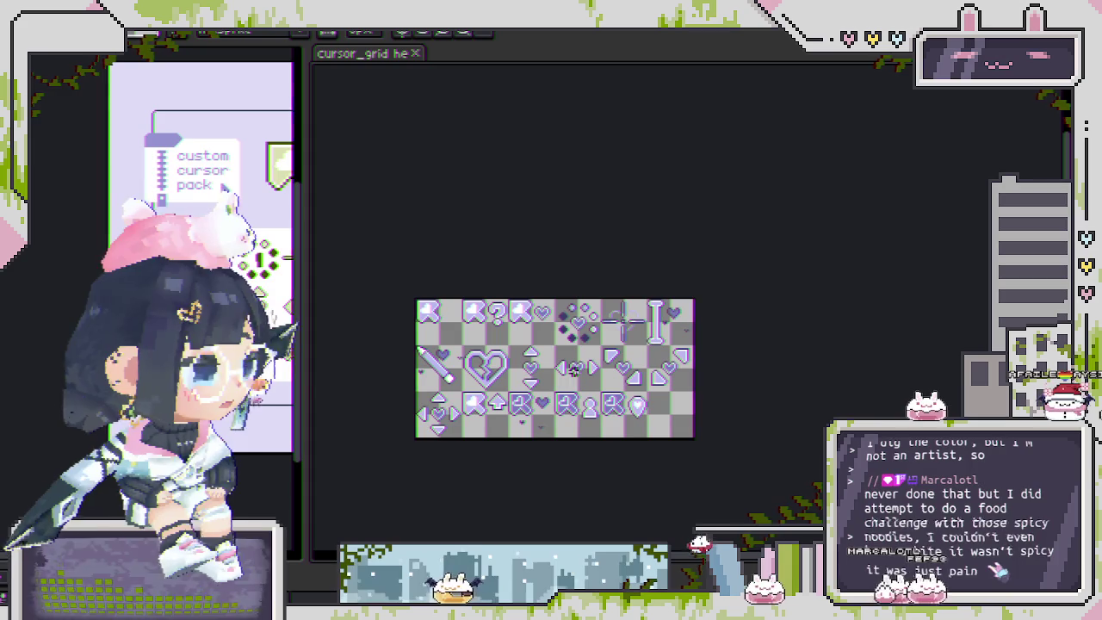
{"action": "scroll", "coordinate": [516, 371], "scroll_direction": "up", "scroll_amount": 2}
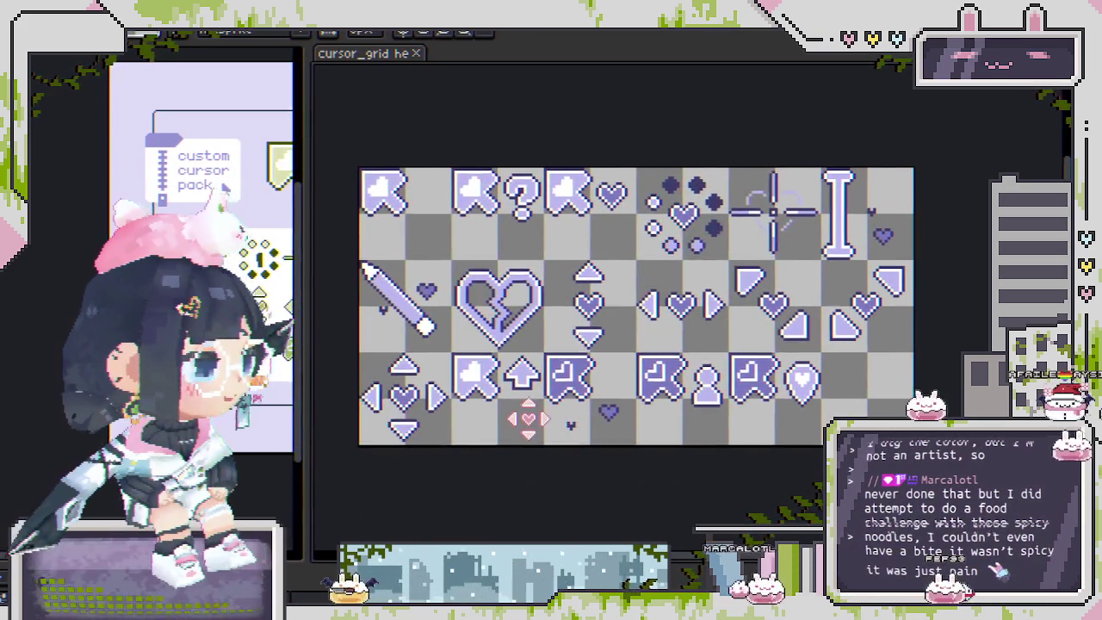
- Export the sheet as a GIF, changing 'green' to 'purple' in the hearts1_green.gif name
{"action": "key", "text": "ctrl+alt+shift+s"}
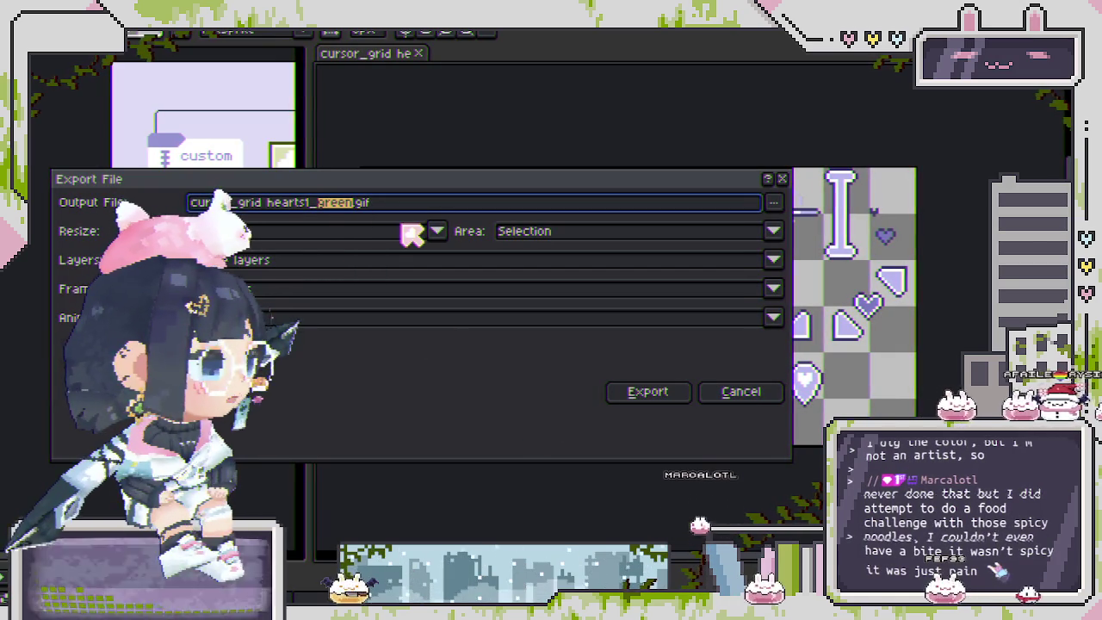
{"action": "type", "text": "purple"}
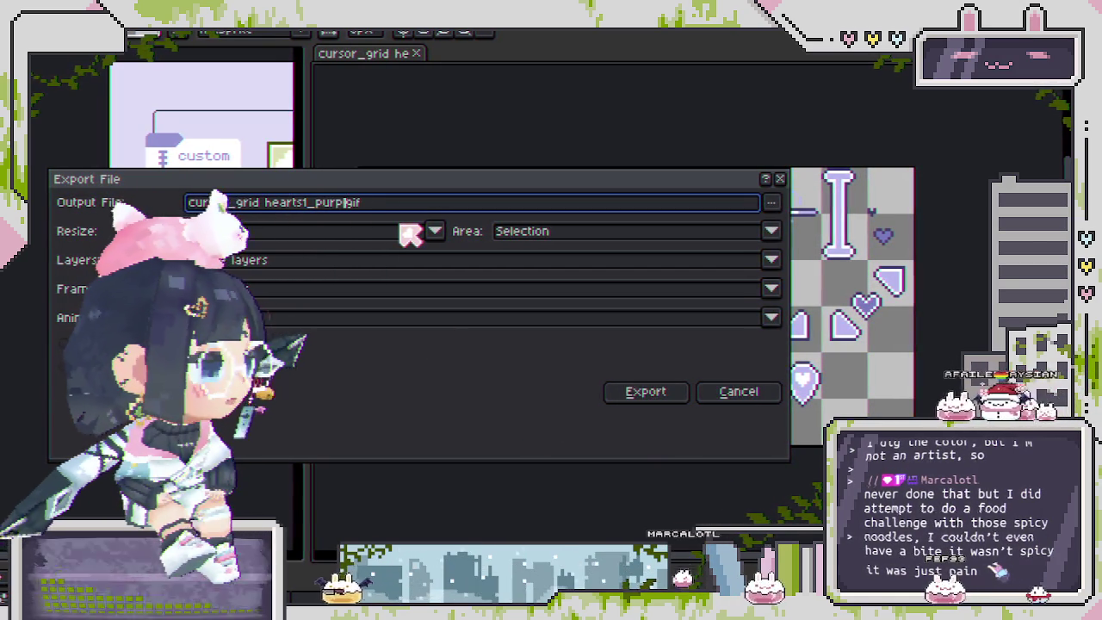
{"action": "key", "text": "Return"}
{"action": "key", "text": "Return"}
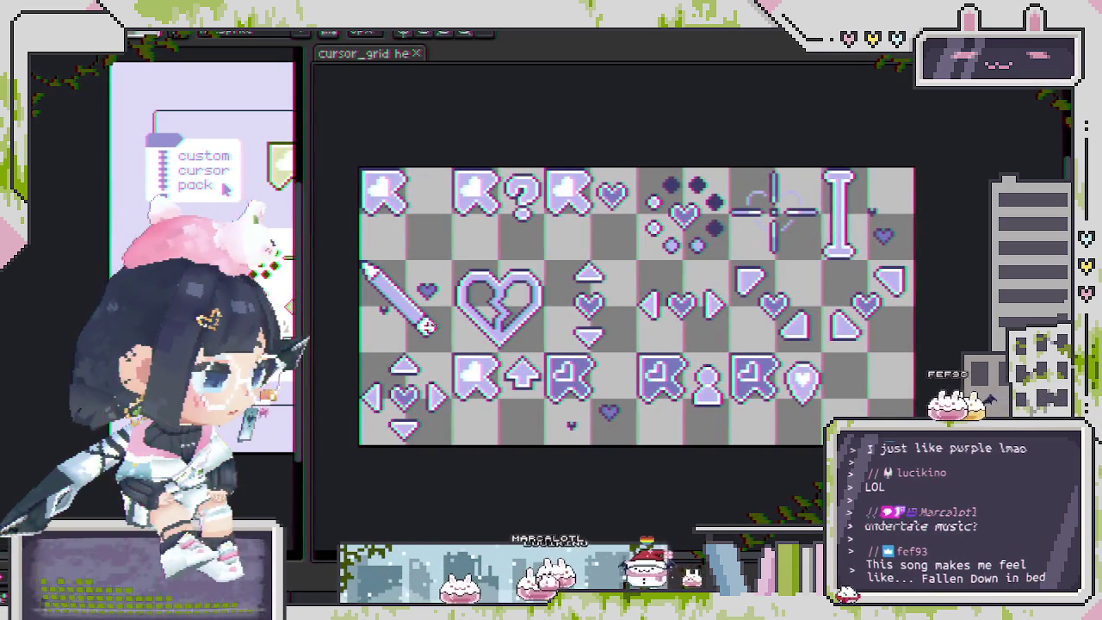
{"action": "scroll", "coordinate": [445, 338], "scroll_direction": "up", "scroll_amount": 1}
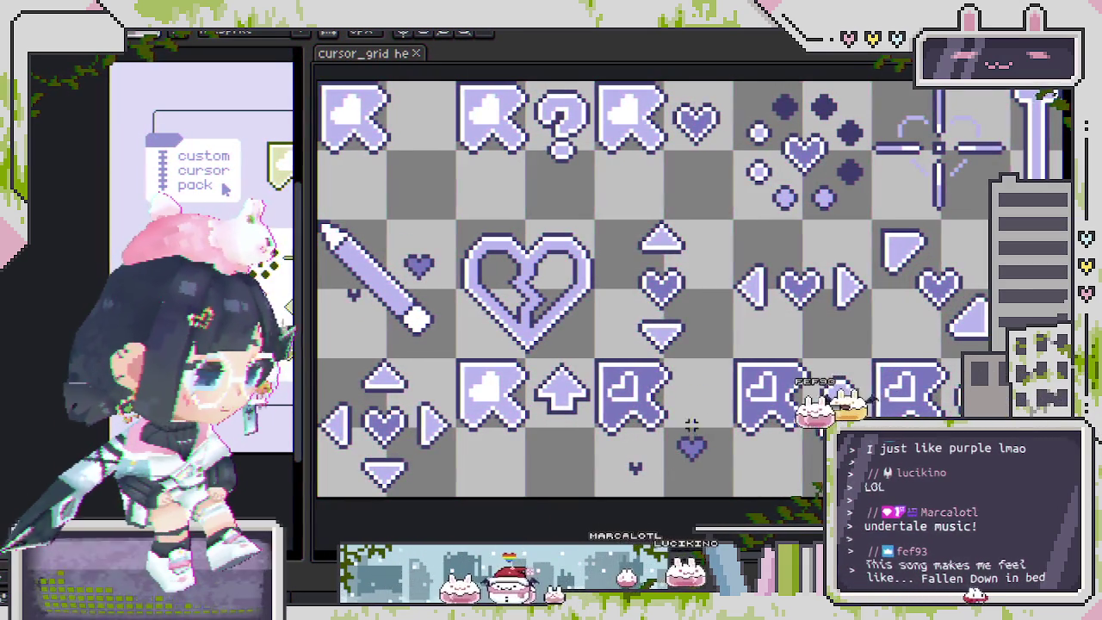
{"action": "left_click_drag", "start_coordinate": [693, 426], "coordinate": [631, 426]}
{"action": "scroll", "coordinate": [631, 426], "scroll_direction": "down", "scroll_amount": 1}
{"action": "scroll", "coordinate": [641, 448], "scroll_direction": "down", "scroll_amount": 1}
{"action": "scroll", "coordinate": [646, 456], "scroll_direction": "up", "scroll_amount": 1}
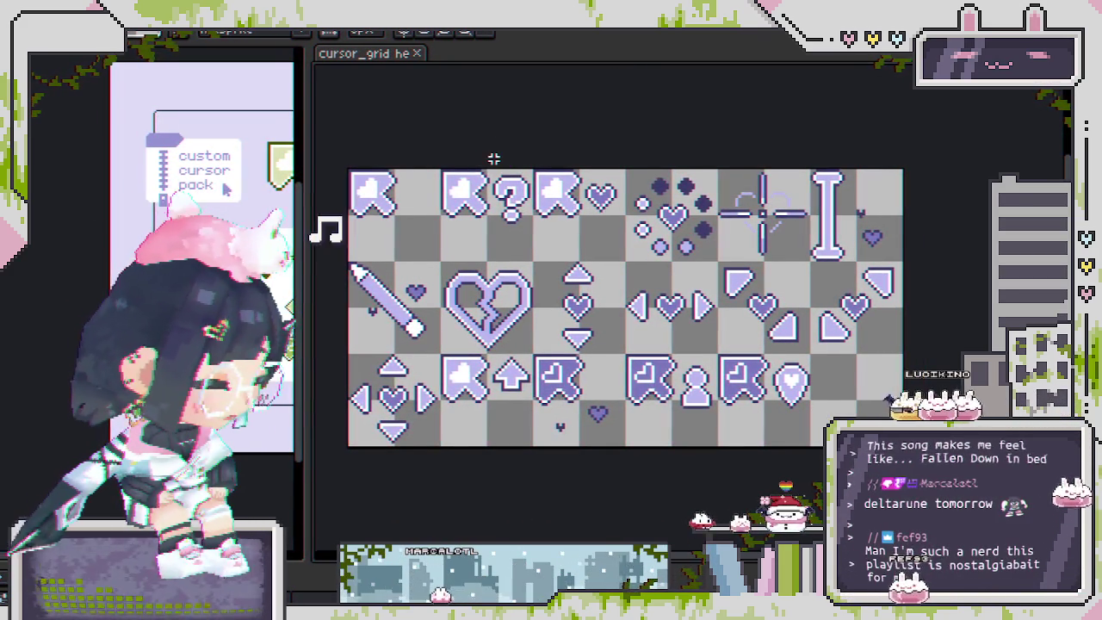
- Open the F7 Preview window and move it to the canvas's top-right corner
{"action": "key", "text": "F7"}
{"action": "left_click_drag", "start_coordinate": [503, 363], "coordinate": [551, 150]}
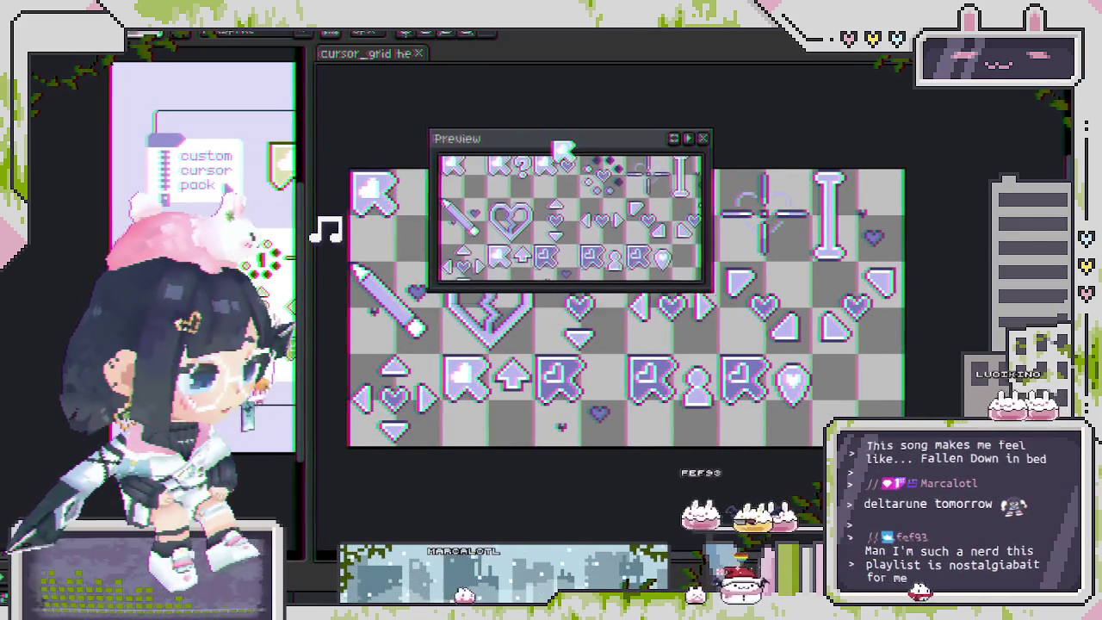
{"action": "left_click_drag", "start_coordinate": [465, 149], "coordinate": [414, 149]}
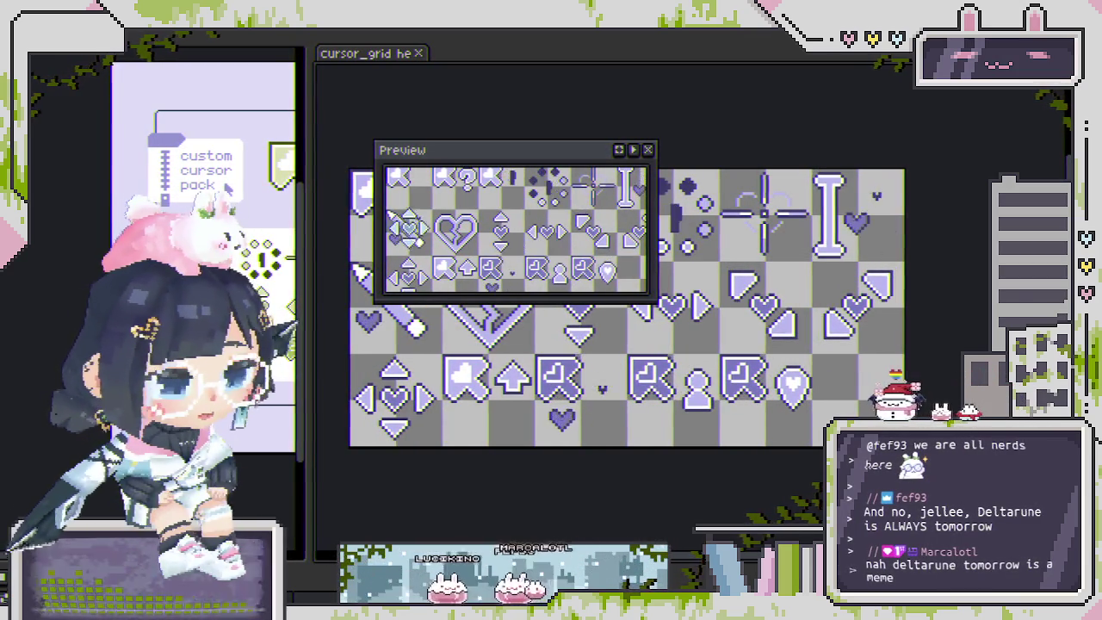
{"action": "mouse_move", "coordinate": [579, 152]}
{"action": "left_mouse_down"}
{"action": "mouse_move", "coordinate": [641, 67]}
{"action": "mouse_move", "coordinate": [912, 81]}
{"action": "left_mouse_up"}
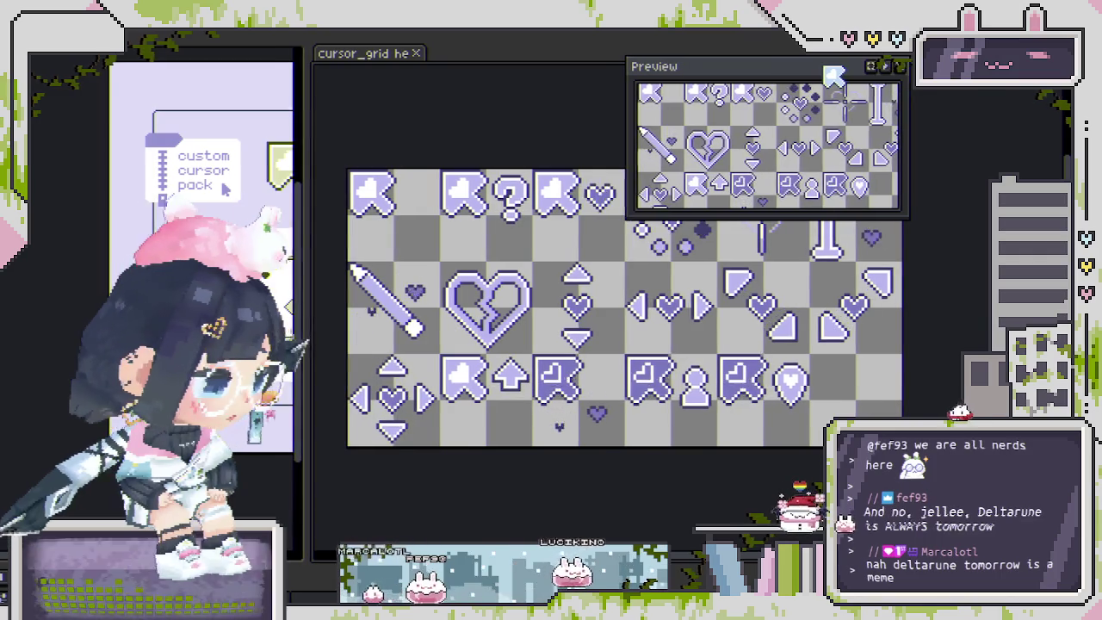
{"action": "mouse_move", "coordinate": [911, 84]}
{"action": "left_mouse_down"}
{"action": "mouse_move", "coordinate": [883, 111]}
{"action": "mouse_move", "coordinate": [877, 96]}
{"action": "left_mouse_up"}
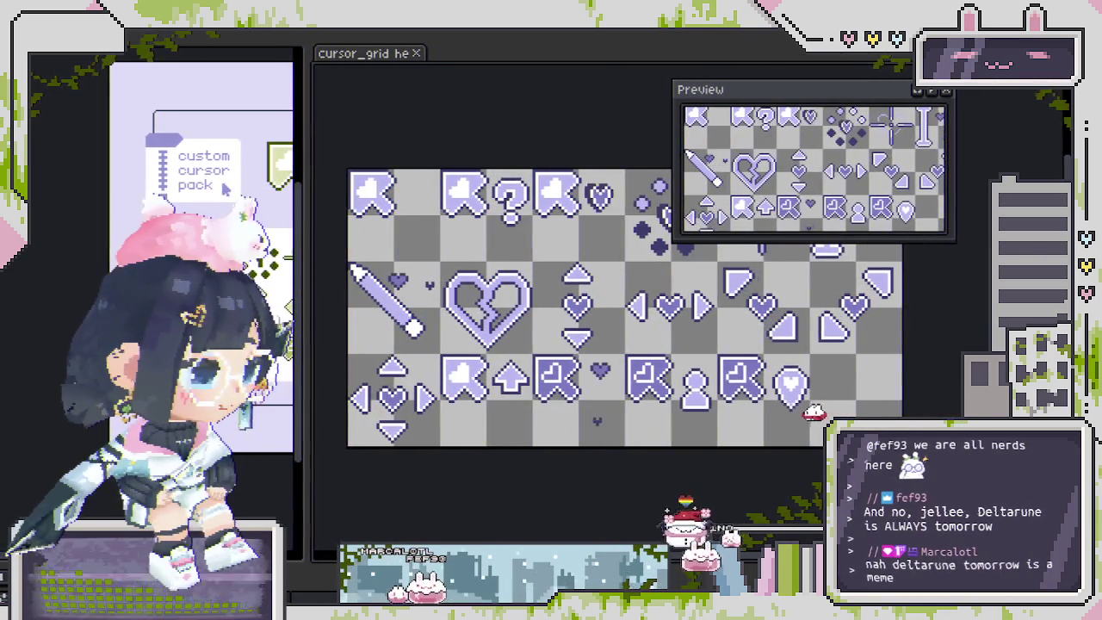
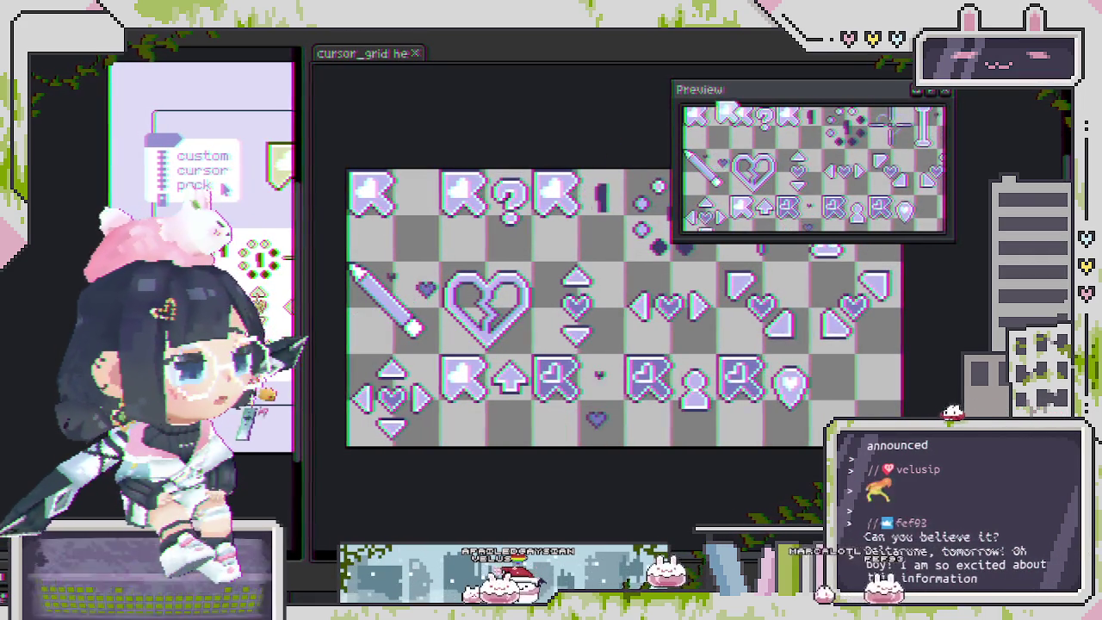
- Reposition and resize the floating Preview window, then park it at the bottom-left of the workspace
{"action": "left_click_drag", "start_coordinate": [721, 101], "coordinate": [483, 156]}
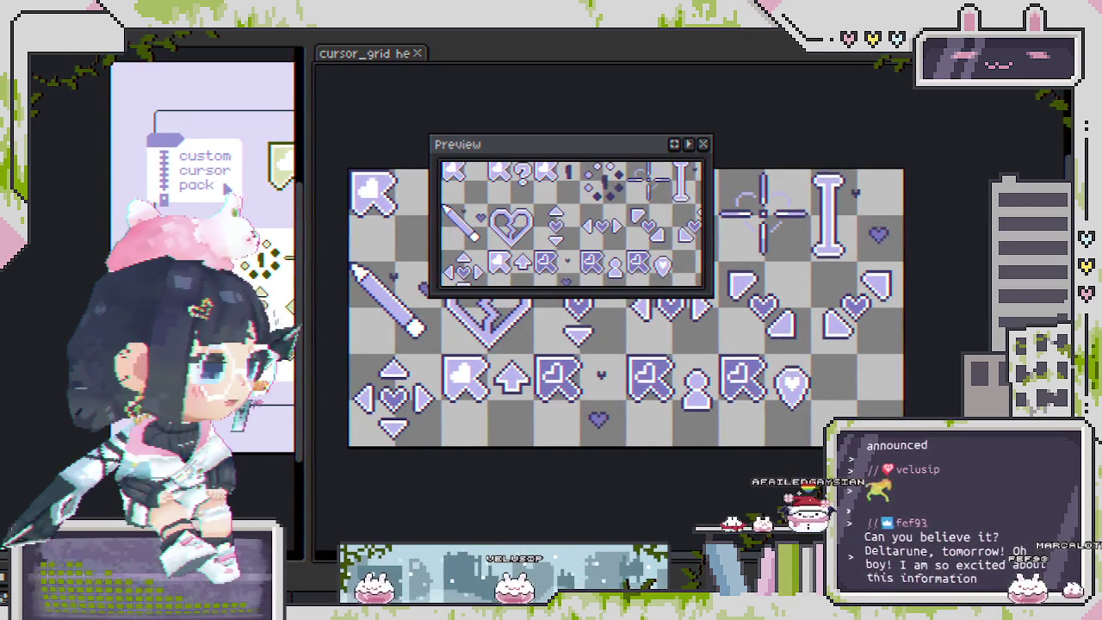
{"action": "mouse_move", "coordinate": [461, 137]}
{"action": "left_mouse_down"}
{"action": "mouse_move", "coordinate": [459, 120]}
{"action": "mouse_move", "coordinate": [461, 143]}
{"action": "left_mouse_up"}
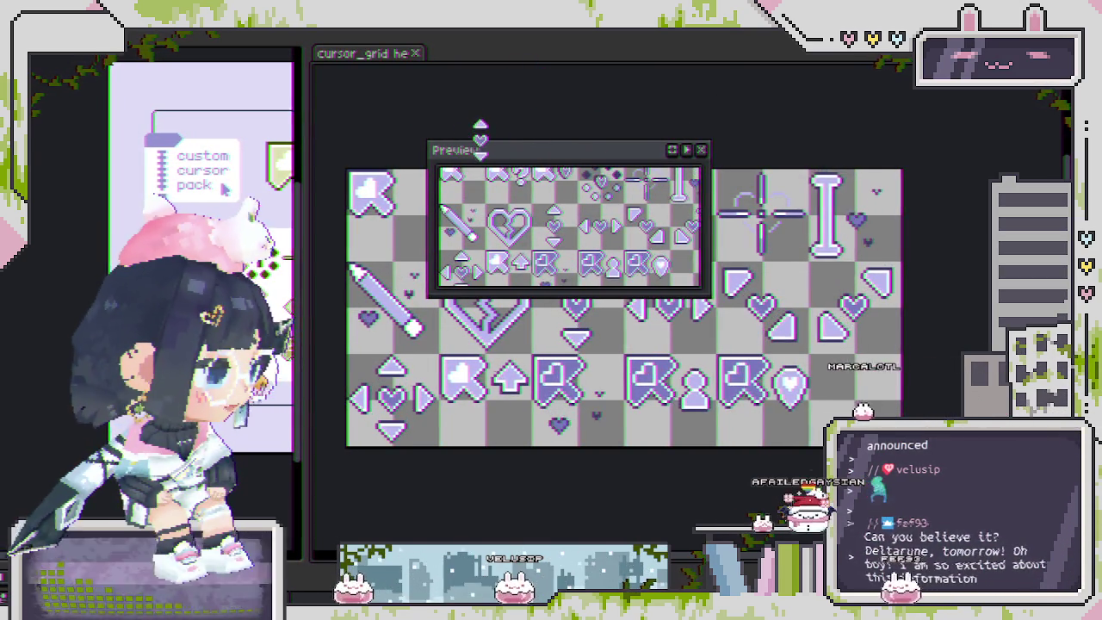
{"action": "mouse_move", "coordinate": [480, 143]}
{"action": "left_mouse_down"}
{"action": "mouse_move", "coordinate": [466, 133]}
{"action": "mouse_move", "coordinate": [501, 175]}
{"action": "mouse_move", "coordinate": [442, 118]}
{"action": "left_mouse_up"}
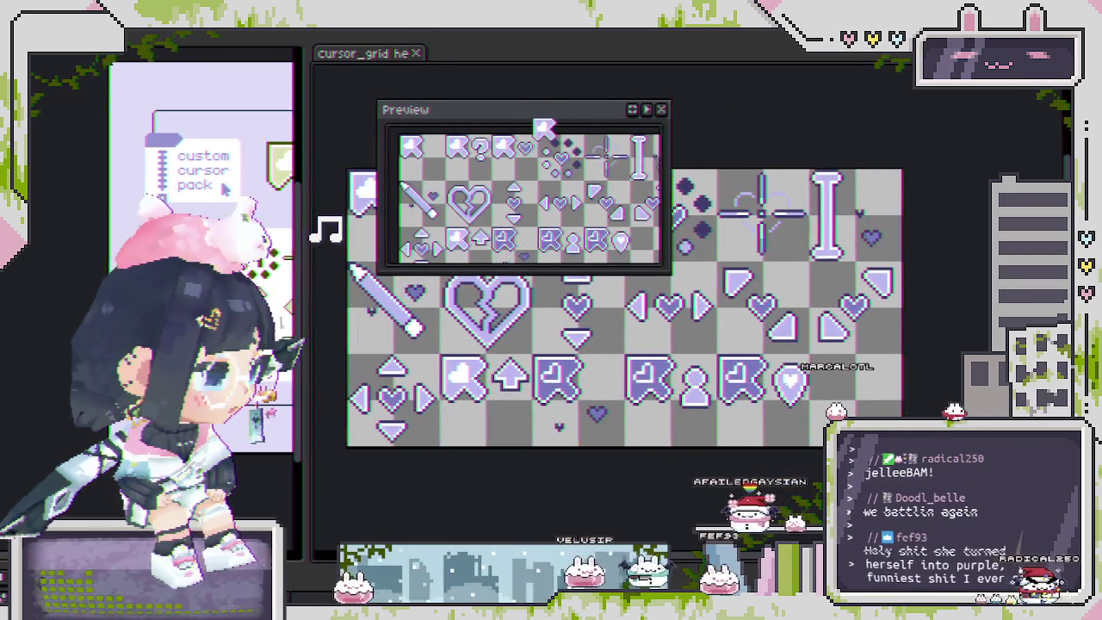
{"action": "left_click_drag", "start_coordinate": [544, 127], "coordinate": [517, 127]}
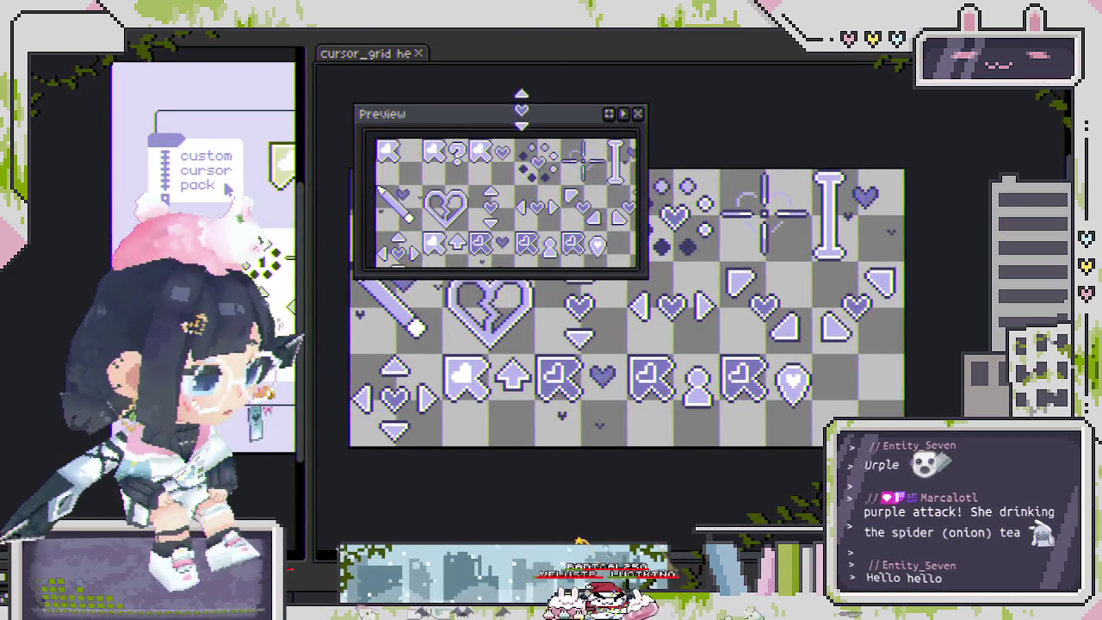
{"action": "mouse_move", "coordinate": [523, 123]}
{"action": "left_mouse_down"}
{"action": "mouse_move", "coordinate": [569, 143]}
{"action": "mouse_move", "coordinate": [627, 295]}
{"action": "mouse_move", "coordinate": [687, 305]}
{"action": "mouse_move", "coordinate": [844, 478]}
{"action": "mouse_move", "coordinate": [467, 520]}
{"action": "left_mouse_up"}
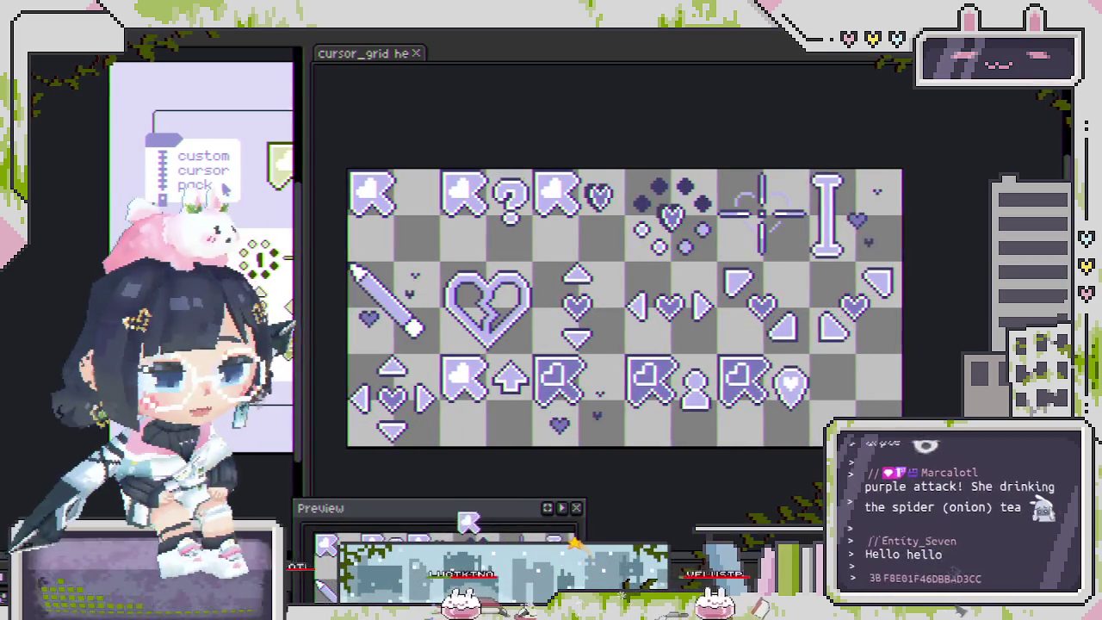
- Zoom in and pan to the broken-heart cursor and the arrow cursors below it
{"action": "scroll", "coordinate": [439, 344], "scroll_direction": "up", "scroll_amount": 3}
{"action": "scroll", "coordinate": [475, 310], "scroll_direction": "up", "scroll_amount": 2}
{"action": "left_click_drag", "start_coordinate": [553, 388], "coordinate": [504, 319]}
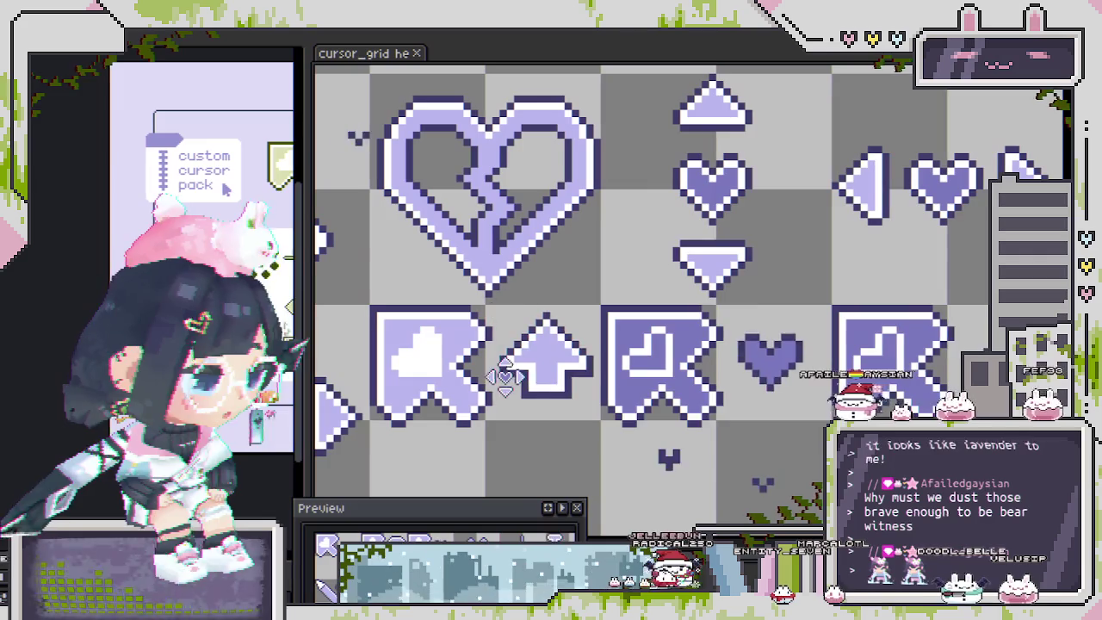
- Adjust the canvas zoom and pan so the whole sage-green cursor grid is visible
{"action": "scroll", "coordinate": [558, 355], "scroll_direction": "down", "scroll_amount": 1}
{"action": "scroll", "coordinate": [551, 357], "scroll_direction": "down", "scroll_amount": 2}
{"action": "scroll", "coordinate": [539, 358], "scroll_direction": "up", "scroll_amount": 1}
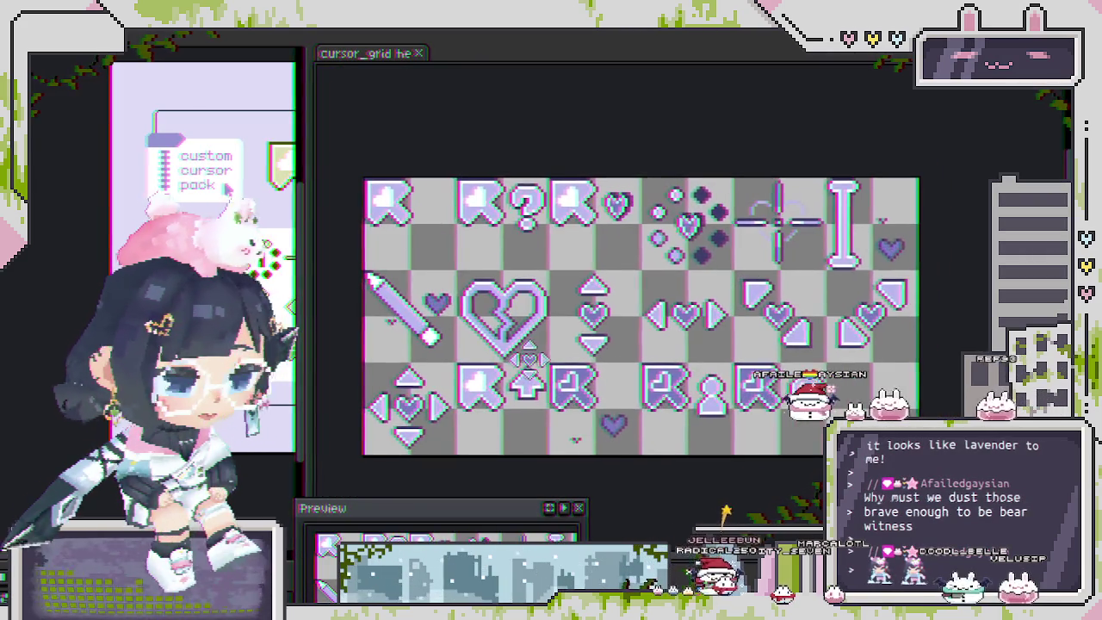
{"action": "scroll", "coordinate": [525, 360], "scroll_direction": "up", "scroll_amount": 1}
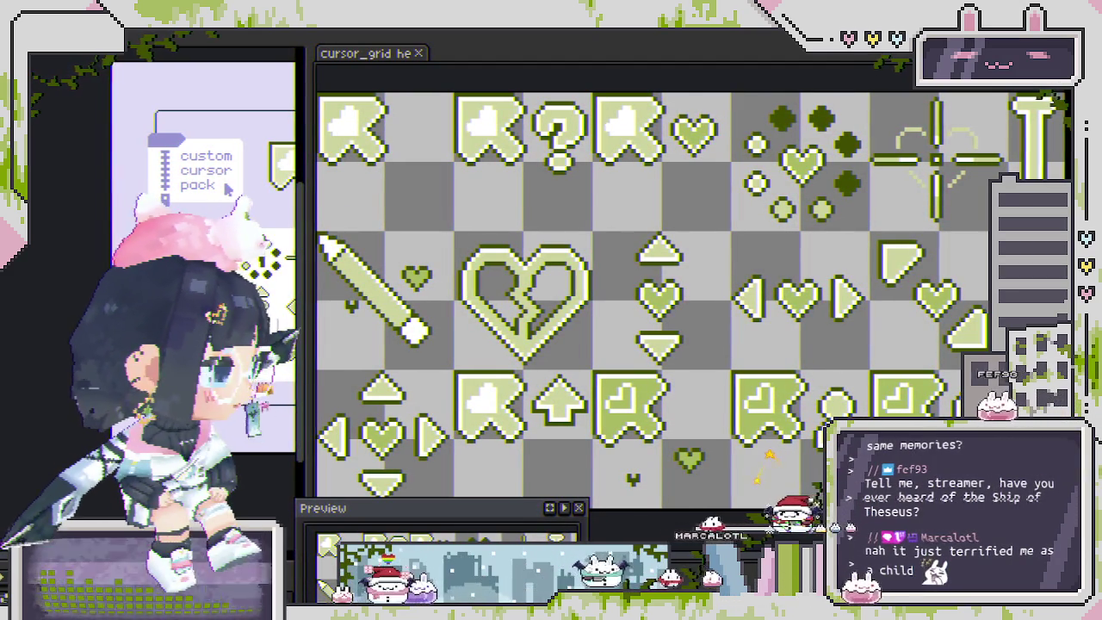
{"action": "left_click_drag", "start_coordinate": [653, 406], "coordinate": [558, 390]}
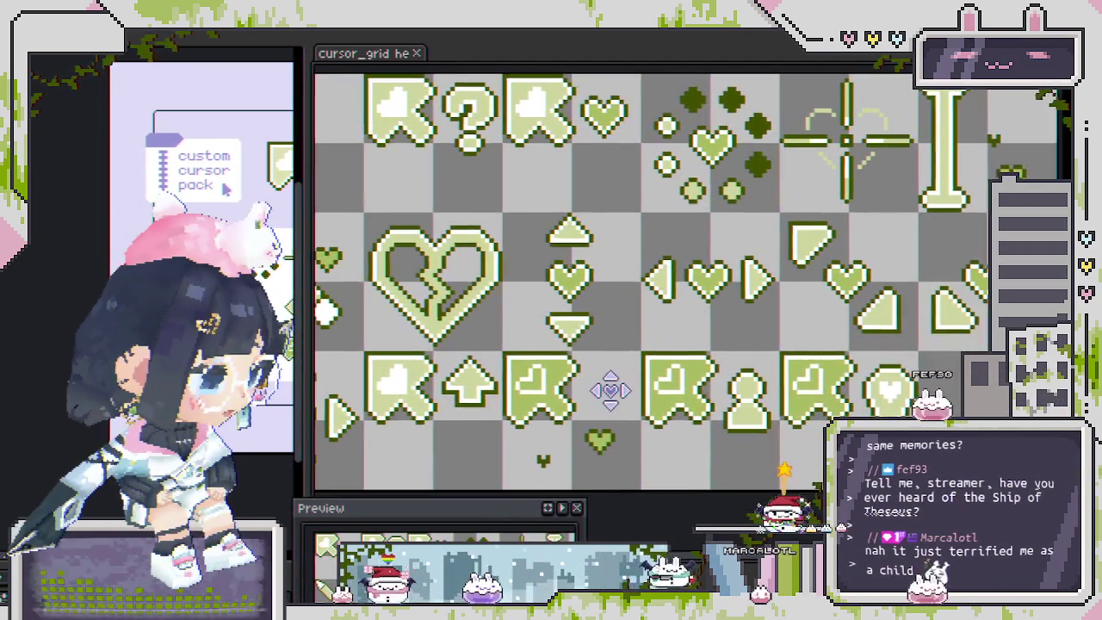
- Export the green cursor sheet to a renamed GIF file, accepting the default GIF options
{"action": "scroll", "coordinate": [558, 389], "scroll_direction": "down", "scroll_amount": 2}
{"action": "key", "text": "ctrl+alt+shift+s"}
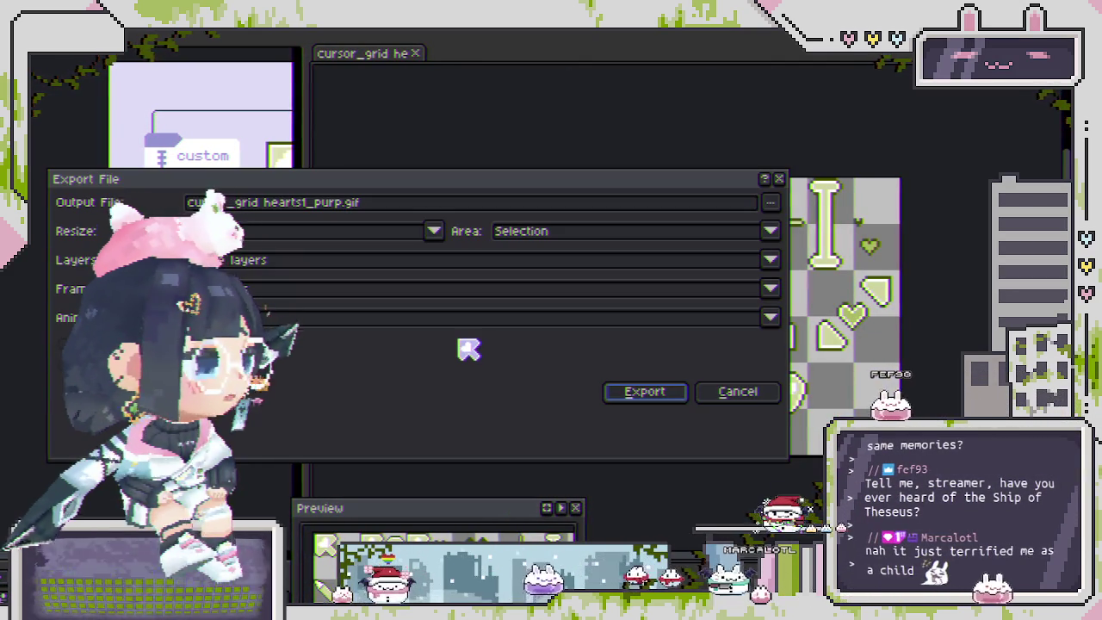
{"action": "left_click", "coordinate": [310, 202]}
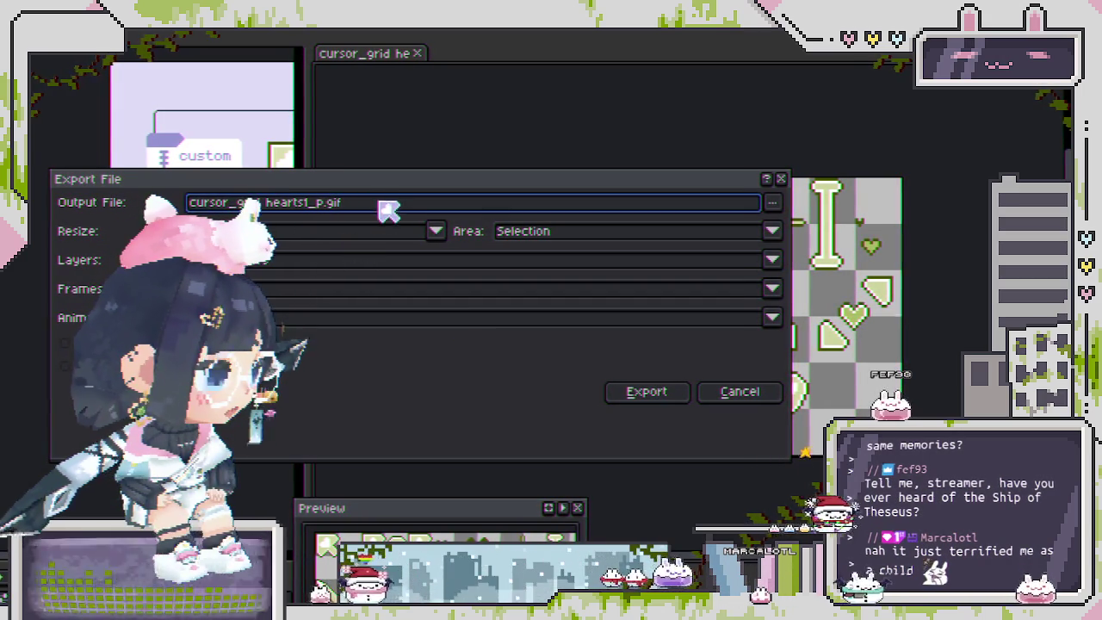
{"action": "type", "text": "gree"}
{"action": "key", "text": "Return"}
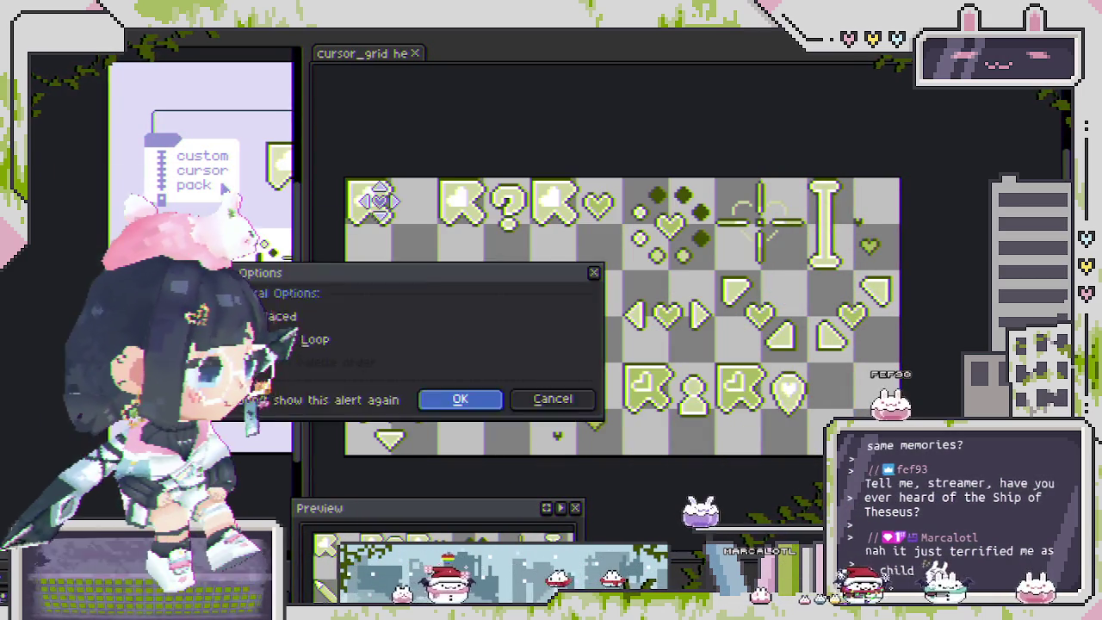
{"action": "key", "text": "Return"}
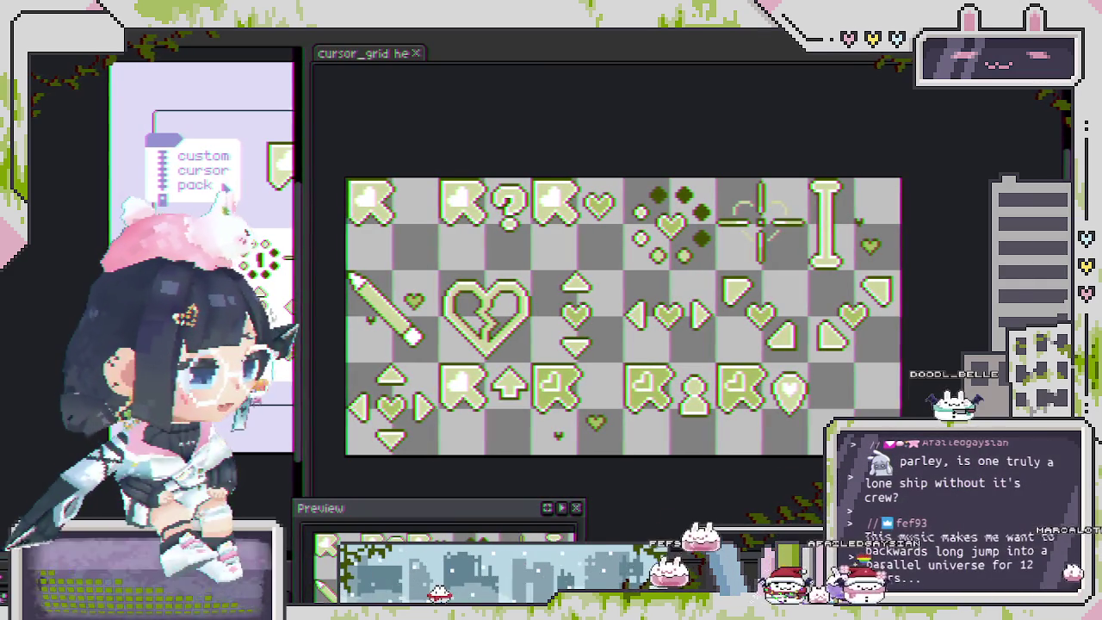
{"action": "left_click_drag", "start_coordinate": [558, 343], "coordinate": [582, 354]}
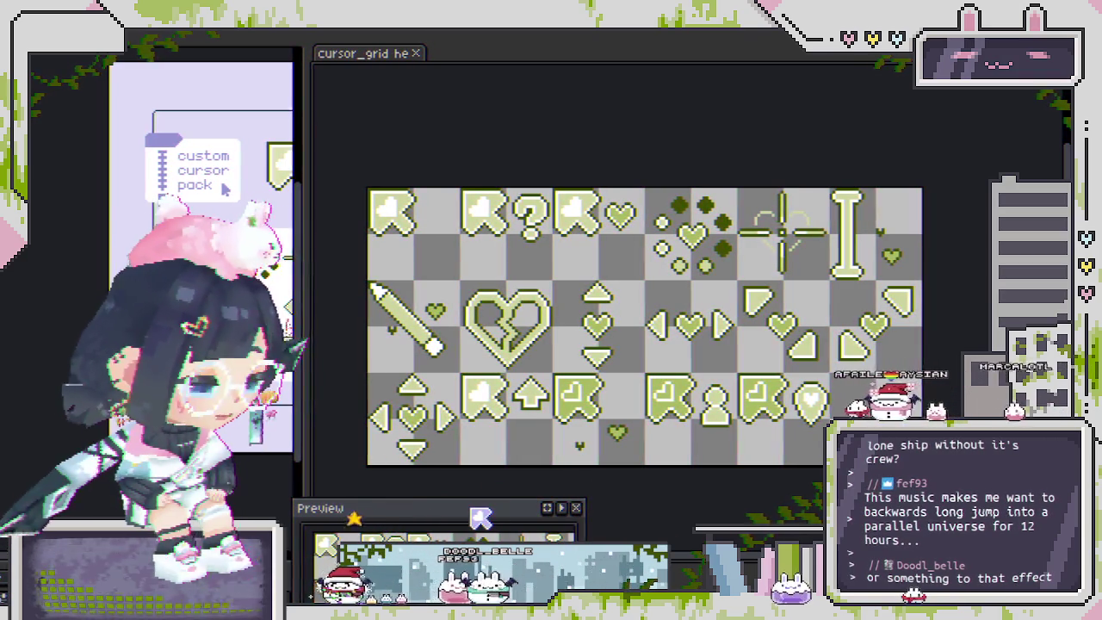
- Replace the pale green on the sheet with a hue/saturation-tuned green
{"action": "key", "text": "shift+r"}
{"action": "left_click", "coordinate": [508, 368]}
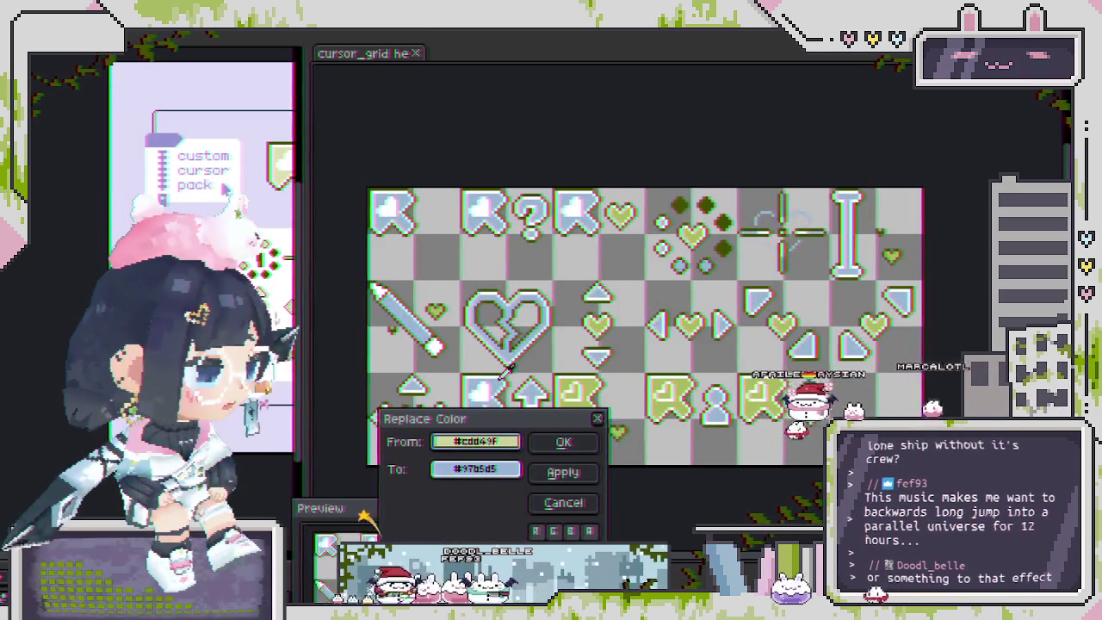
{"action": "right_click", "coordinate": [514, 342]}
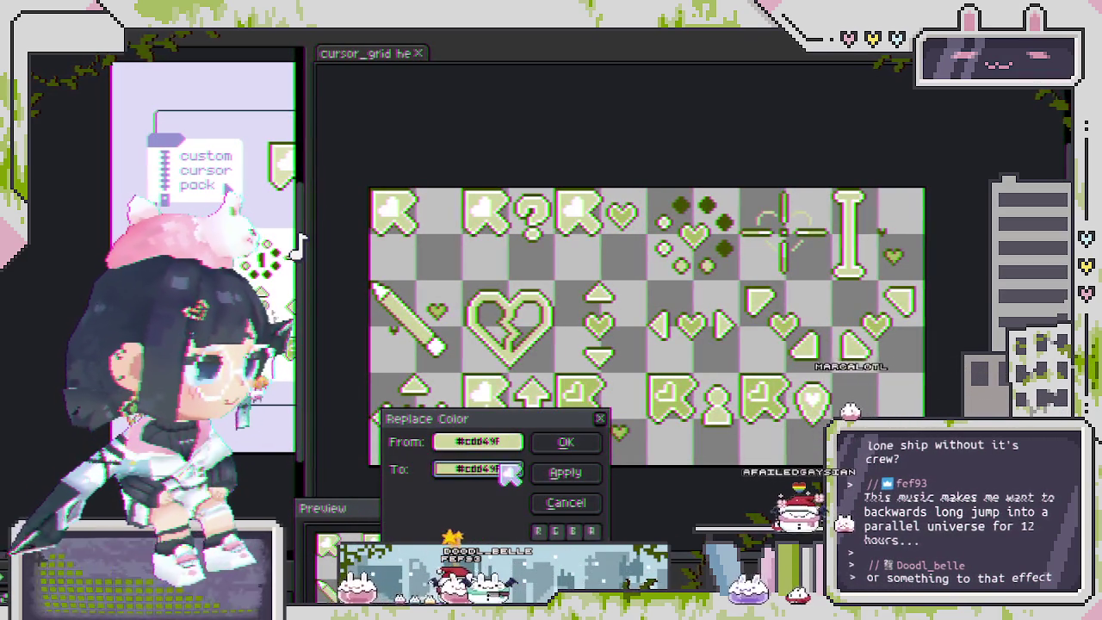
{"action": "left_click", "coordinate": [508, 470]}
{"action": "left_click", "coordinate": [515, 498]}
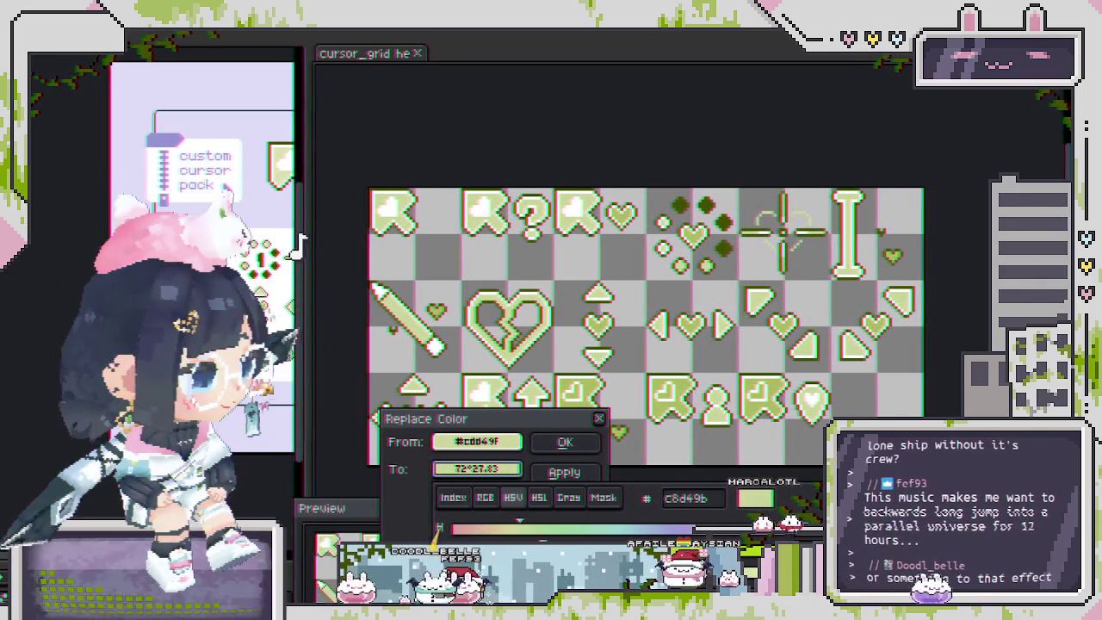
{"action": "left_click", "coordinate": [539, 459]}
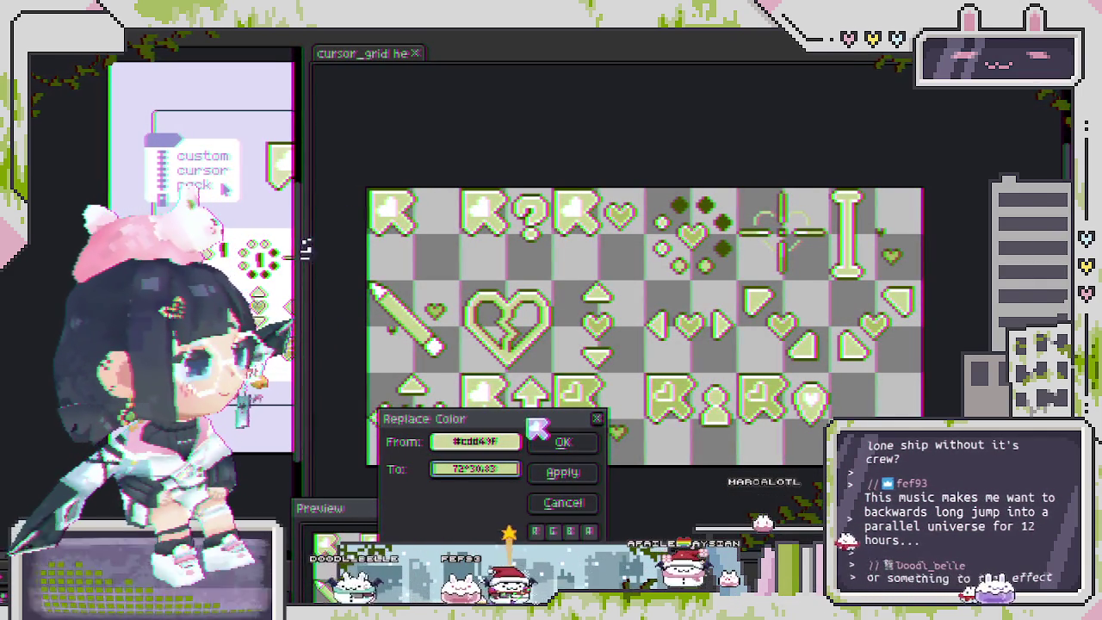
{"action": "scroll", "coordinate": [463, 277], "scroll_direction": "up", "scroll_amount": 1}
{"action": "scroll", "coordinate": [508, 305], "scroll_direction": "down", "scroll_amount": 1}
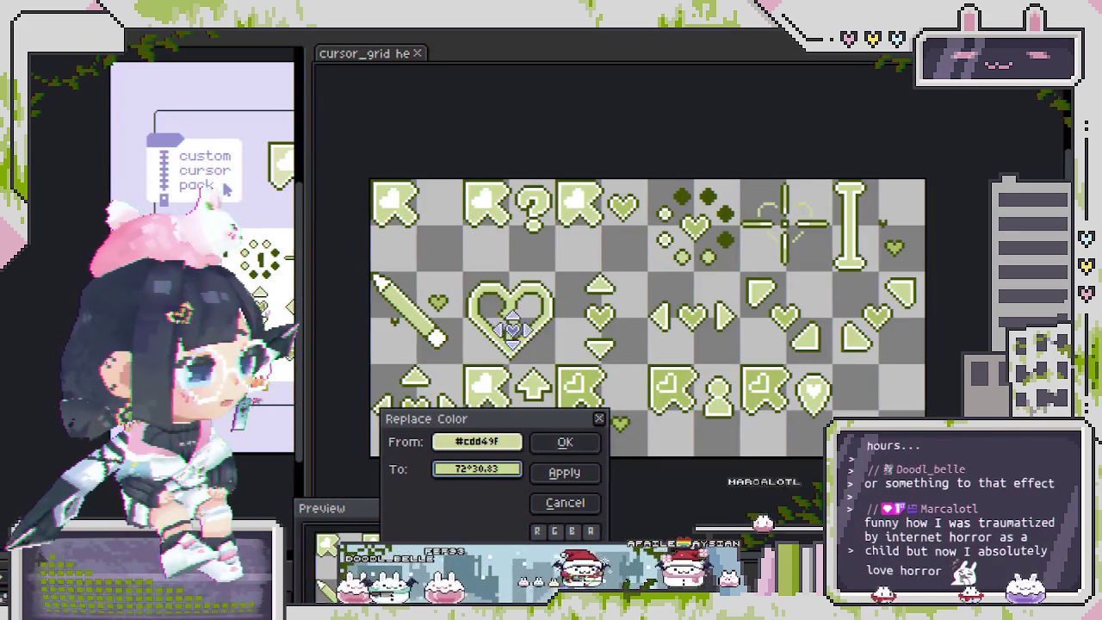
{"action": "scroll", "coordinate": [529, 359], "scroll_direction": "up", "scroll_amount": 1}
{"action": "scroll", "coordinate": [530, 359], "scroll_direction": "up", "scroll_amount": 1}
{"action": "left_click", "coordinate": [566, 443]}
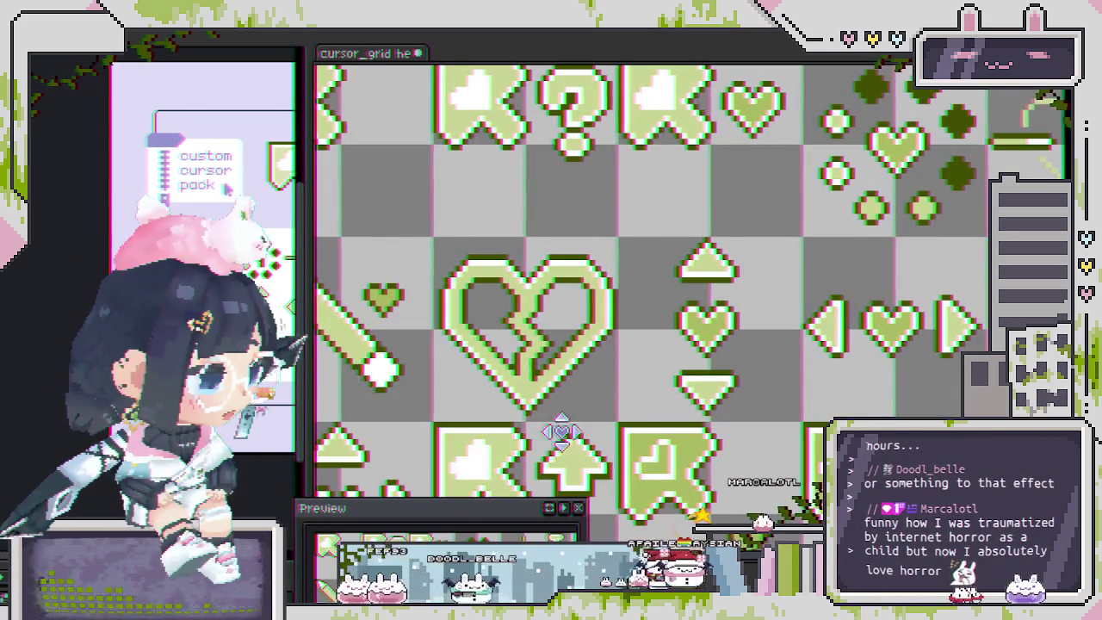
- Re-export the recoloured cursor sheet as a GIF
{"action": "scroll", "coordinate": [558, 404], "scroll_direction": "down", "scroll_amount": 1}
{"action": "key", "text": "ctrl+alt+shift+s"}
{"action": "key", "text": "Return"}
{"action": "key", "text": "Return"}
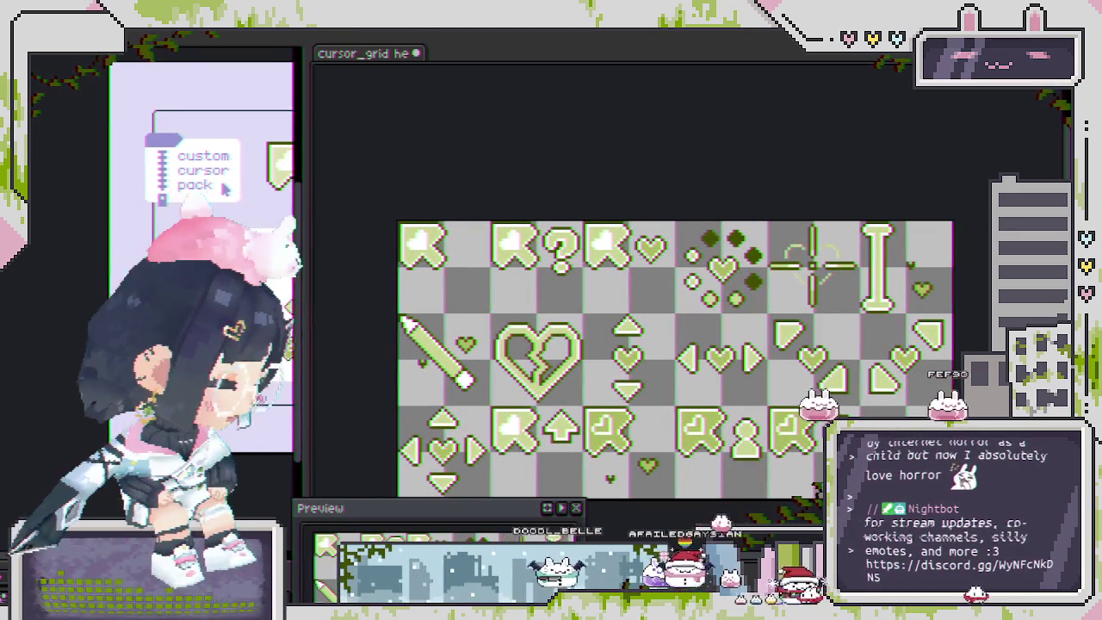
- Replace the #a9b962 green across the grid with the darker #a1b05d
{"action": "scroll", "coordinate": [633, 414], "scroll_direction": "up", "scroll_amount": 2}
{"action": "key", "text": "shift+r"}
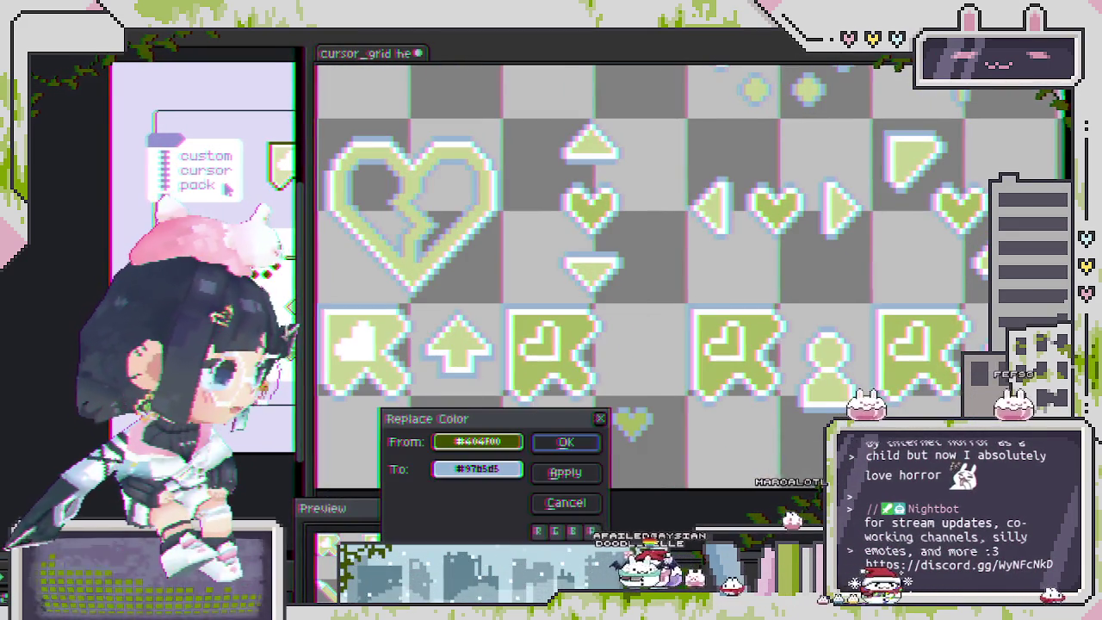
{"action": "left_click_drag", "start_coordinate": [478, 440], "coordinate": [551, 353]}
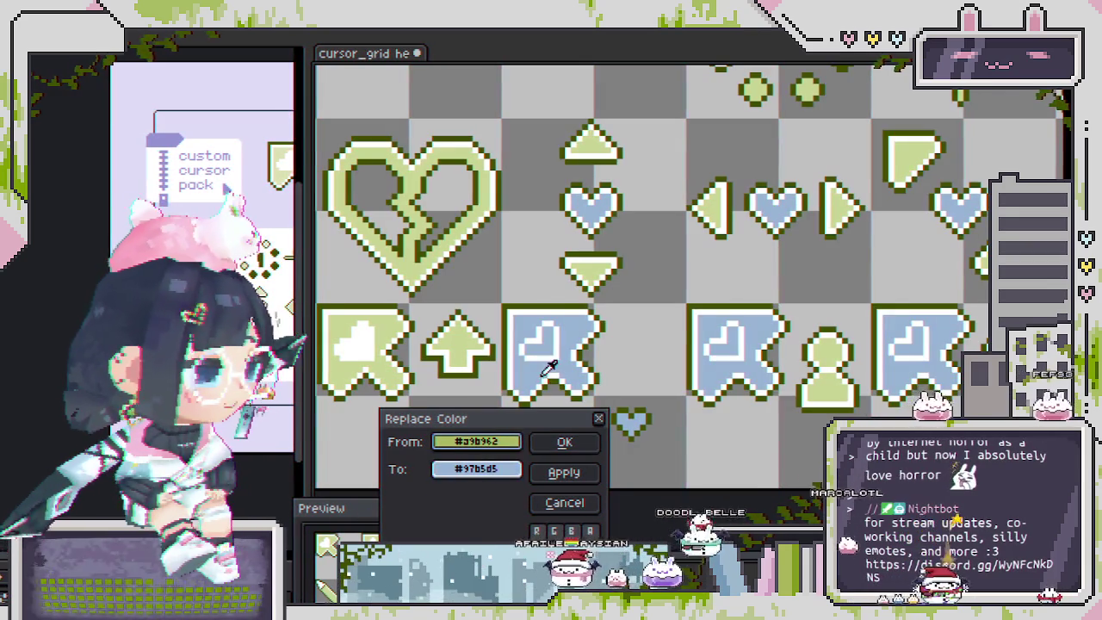
{"action": "left_click_drag", "start_coordinate": [505, 465], "coordinate": [509, 441]}
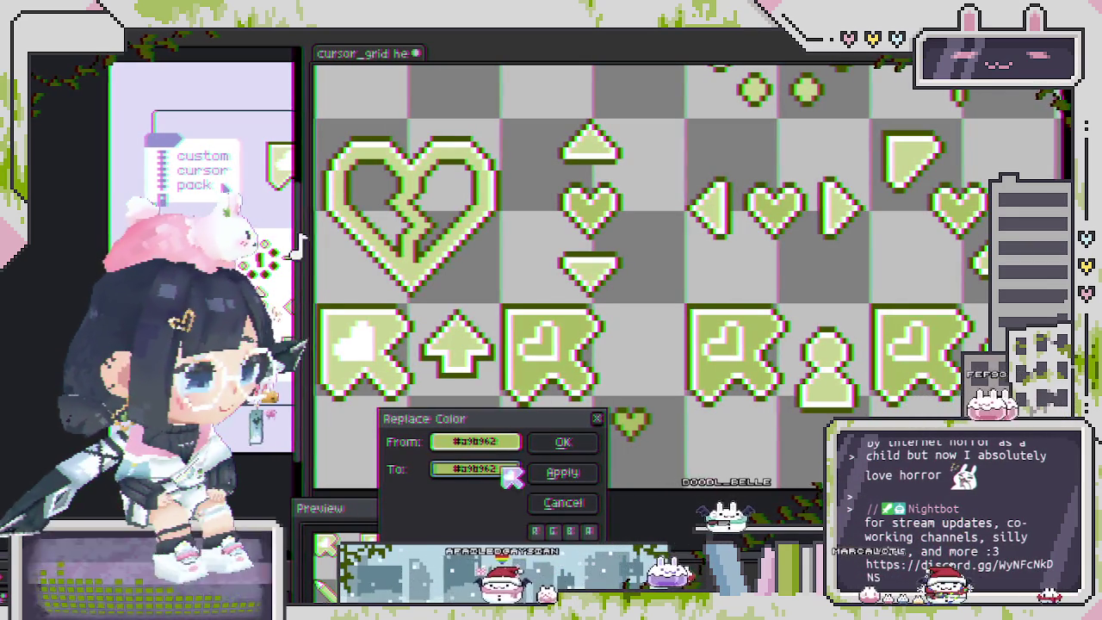
{"action": "left_click", "coordinate": [509, 468]}
{"action": "left_click_drag", "start_coordinate": [519, 558], "coordinate": [511, 558]}
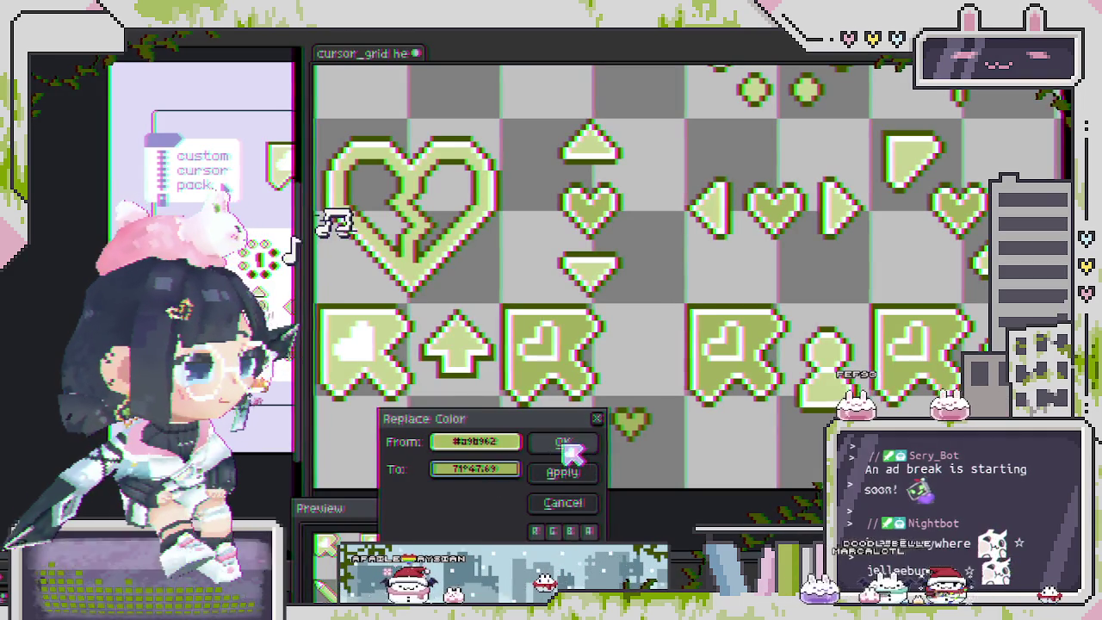
{"action": "left_click", "coordinate": [563, 443]}
{"action": "scroll", "coordinate": [499, 348], "scroll_direction": "down", "scroll_amount": 1}
- Set up a replacement from #c7d494 to a more saturated pale green
{"action": "scroll", "coordinate": [323, 225], "scroll_direction": "down", "scroll_amount": 1}
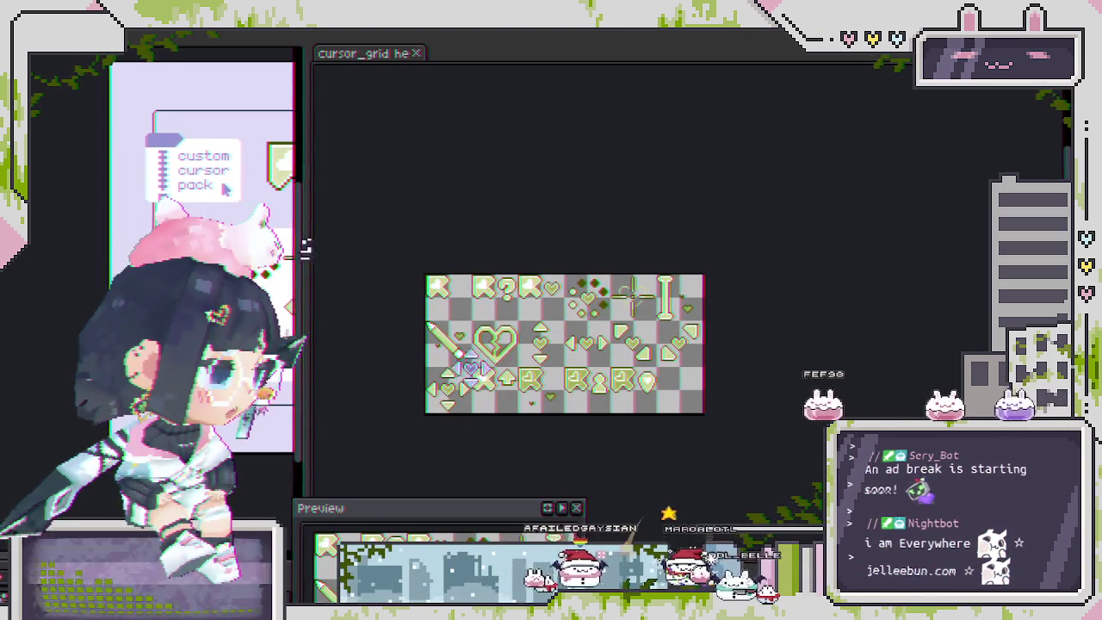
{"action": "scroll", "coordinate": [473, 405], "scroll_direction": "up", "scroll_amount": 1}
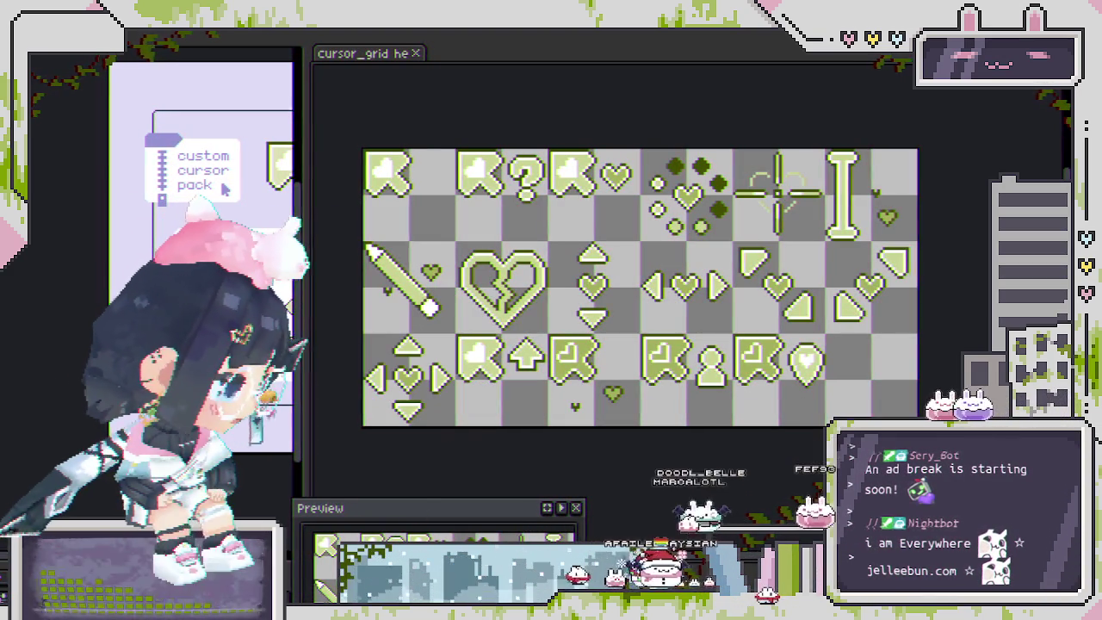
{"action": "key", "text": "shift+r"}
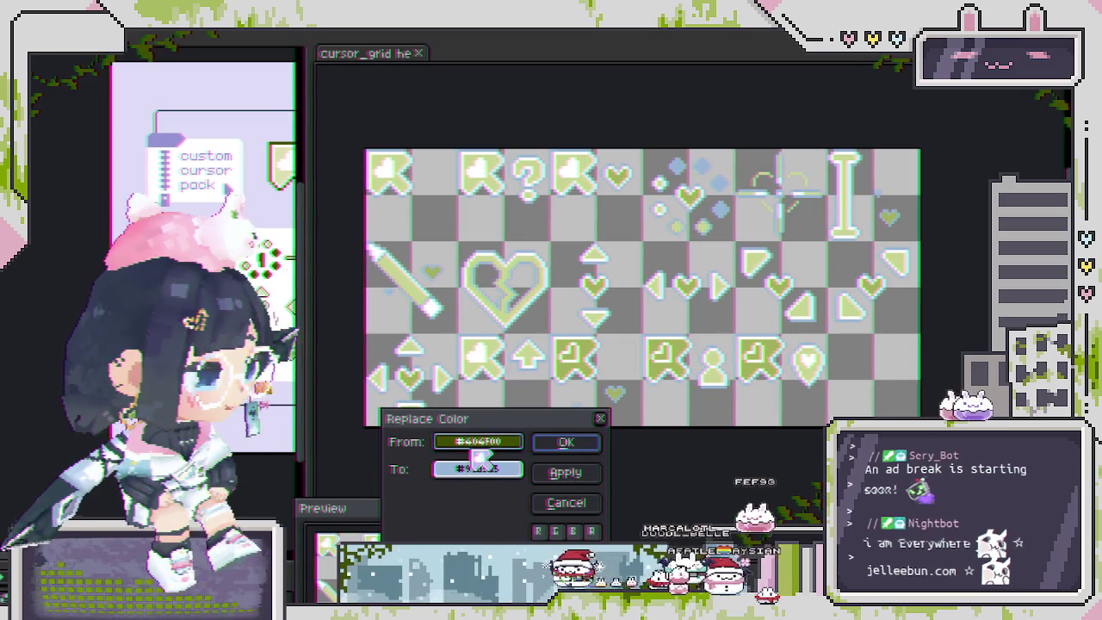
{"action": "left_click_drag", "start_coordinate": [476, 442], "coordinate": [482, 469]}
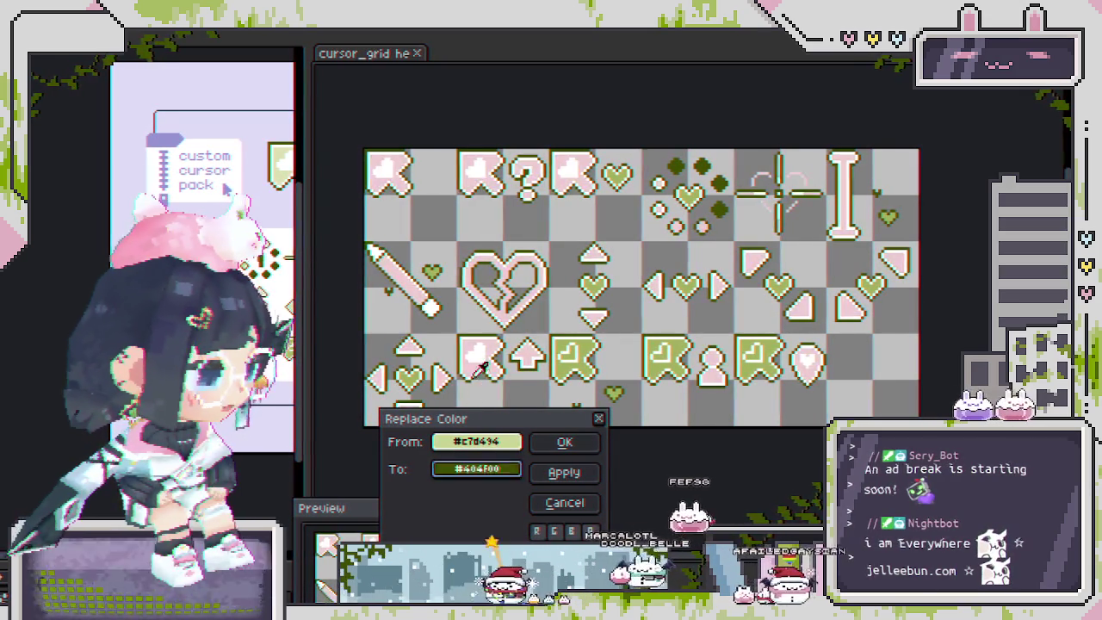
{"action": "left_click", "coordinate": [493, 473]}
{"action": "left_click", "coordinate": [511, 498]}
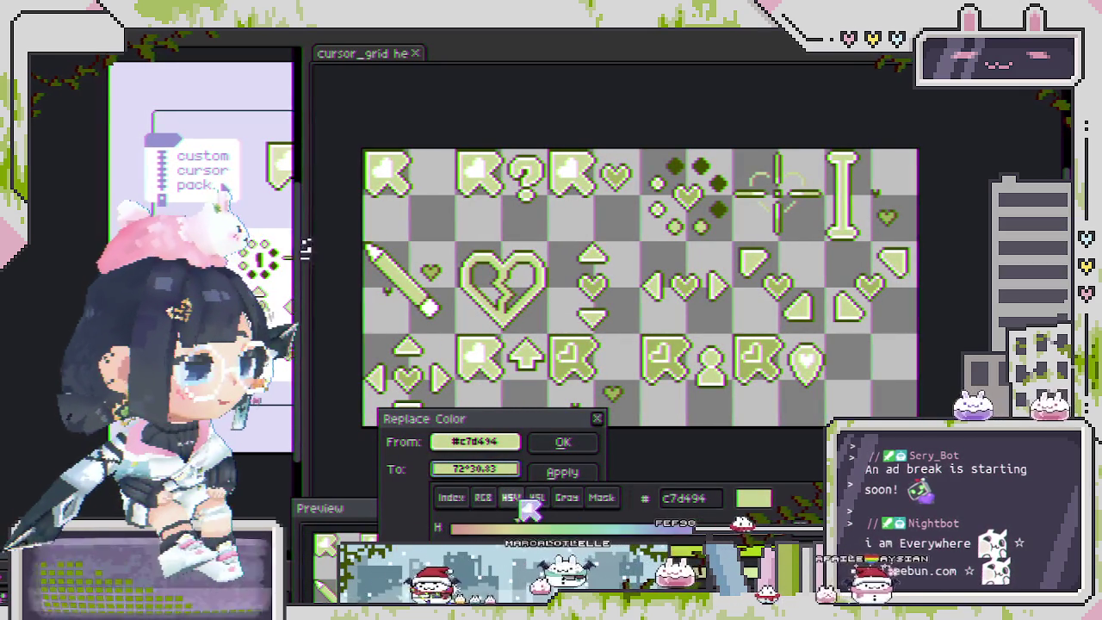
{"action": "left_click_drag", "start_coordinate": [524, 543], "coordinate": [537, 543]}
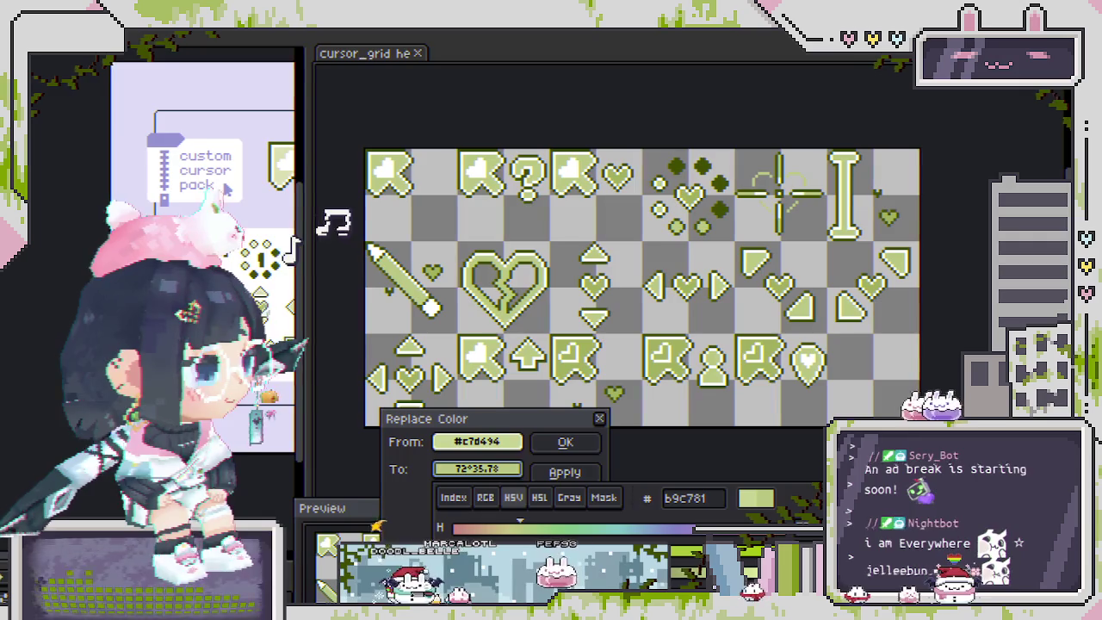
{"action": "left_click", "coordinate": [435, 520]}
{"action": "key", "text": "minus"}
- Apply the saturated pale-green replacement and bring the left cursor column into view
{"action": "scroll", "coordinate": [433, 267], "scroll_direction": "up", "scroll_amount": 2}
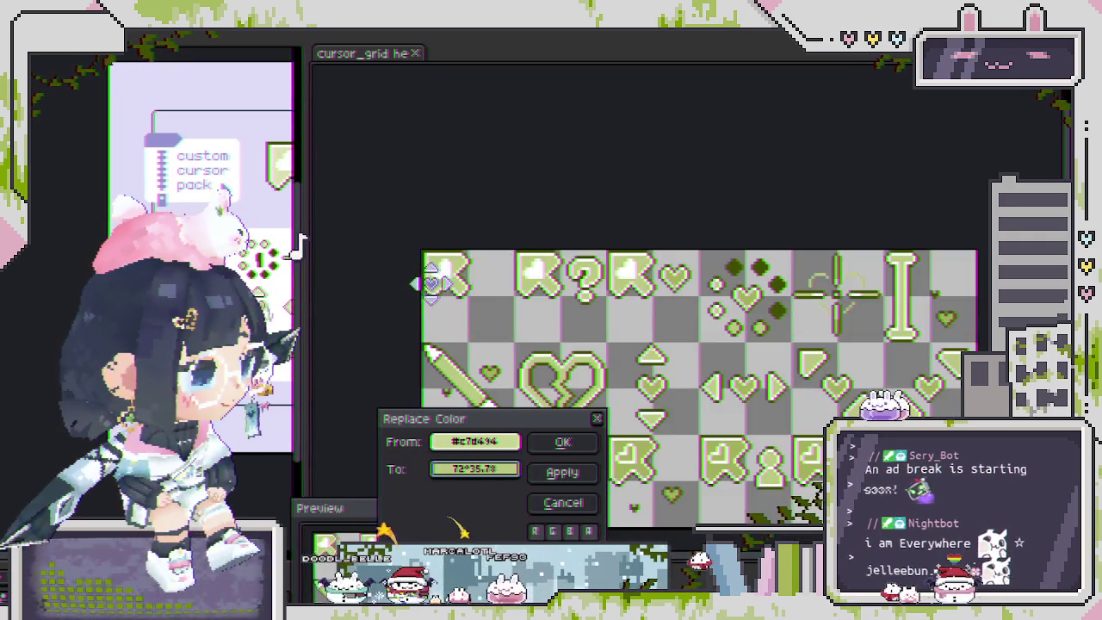
{"action": "scroll", "coordinate": [433, 266], "scroll_direction": "up", "scroll_amount": 2}
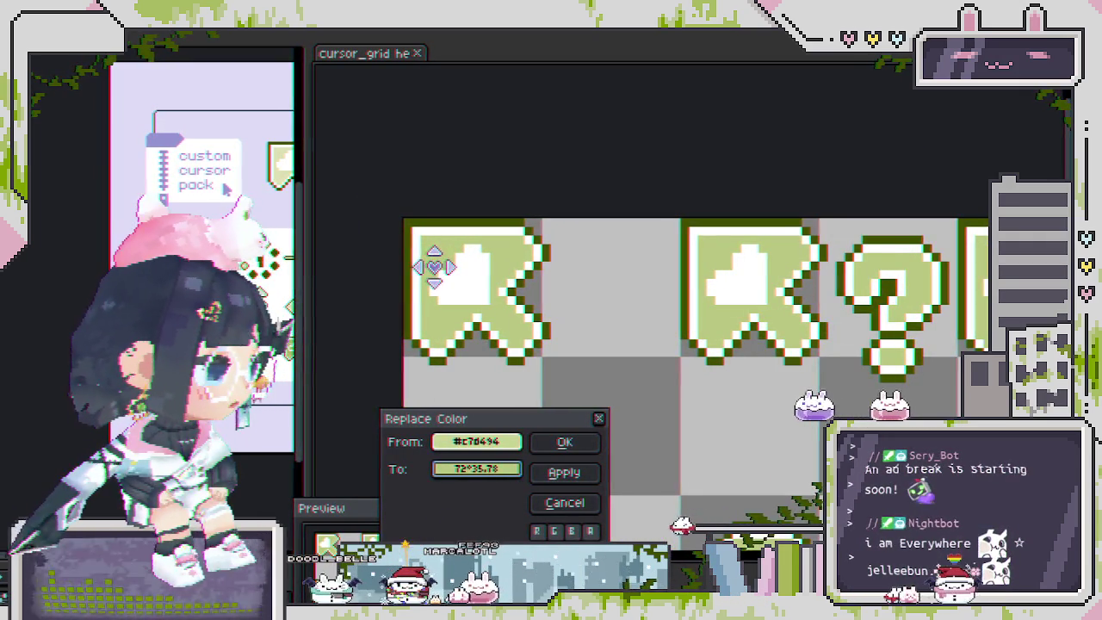
{"action": "scroll", "coordinate": [439, 271], "scroll_direction": "down", "scroll_amount": 1}
{"action": "scroll", "coordinate": [525, 313], "scroll_direction": "down", "scroll_amount": 3}
{"action": "scroll", "coordinate": [593, 371], "scroll_direction": "up", "scroll_amount": 3}
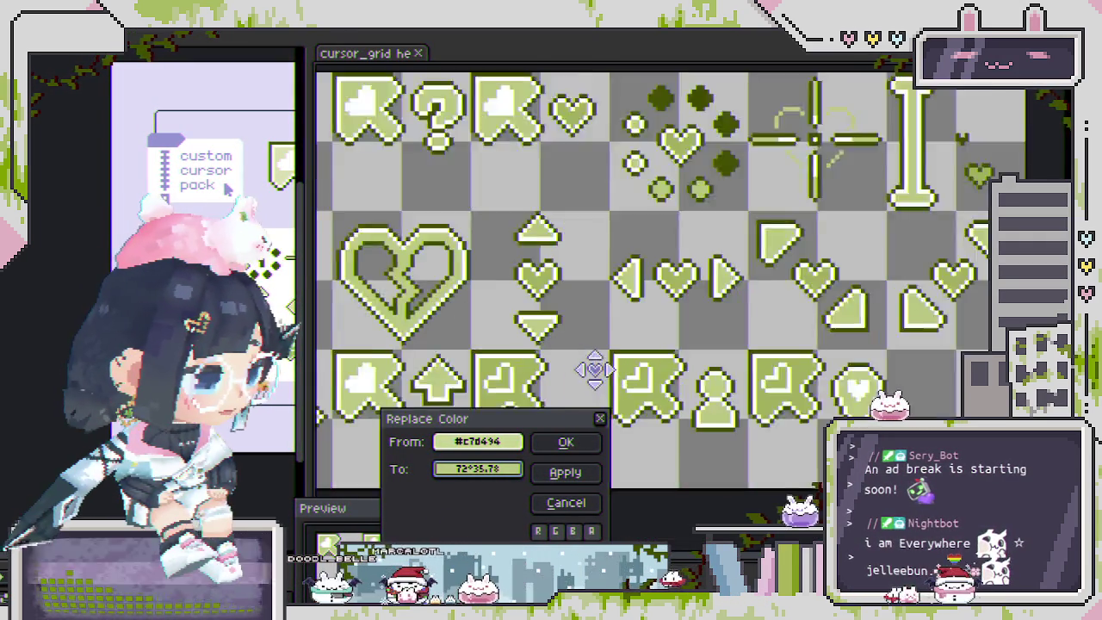
{"action": "scroll", "coordinate": [510, 388], "scroll_direction": "up", "scroll_amount": 1}
{"action": "scroll", "coordinate": [515, 369], "scroll_direction": "down", "scroll_amount": 4}
{"action": "scroll", "coordinate": [513, 374], "scroll_direction": "up", "scroll_amount": 1}
{"action": "scroll", "coordinate": [517, 405], "scroll_direction": "down", "scroll_amount": 1}
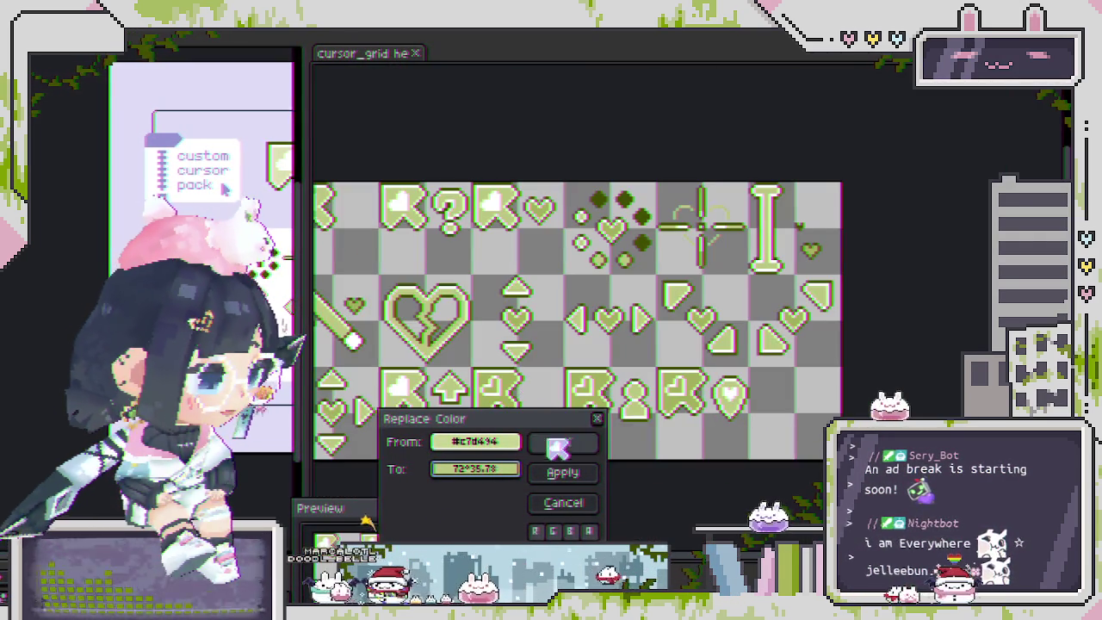
{"action": "left_click", "coordinate": [560, 442]}
{"action": "left_click_drag", "start_coordinate": [559, 441], "coordinate": [620, 400]}
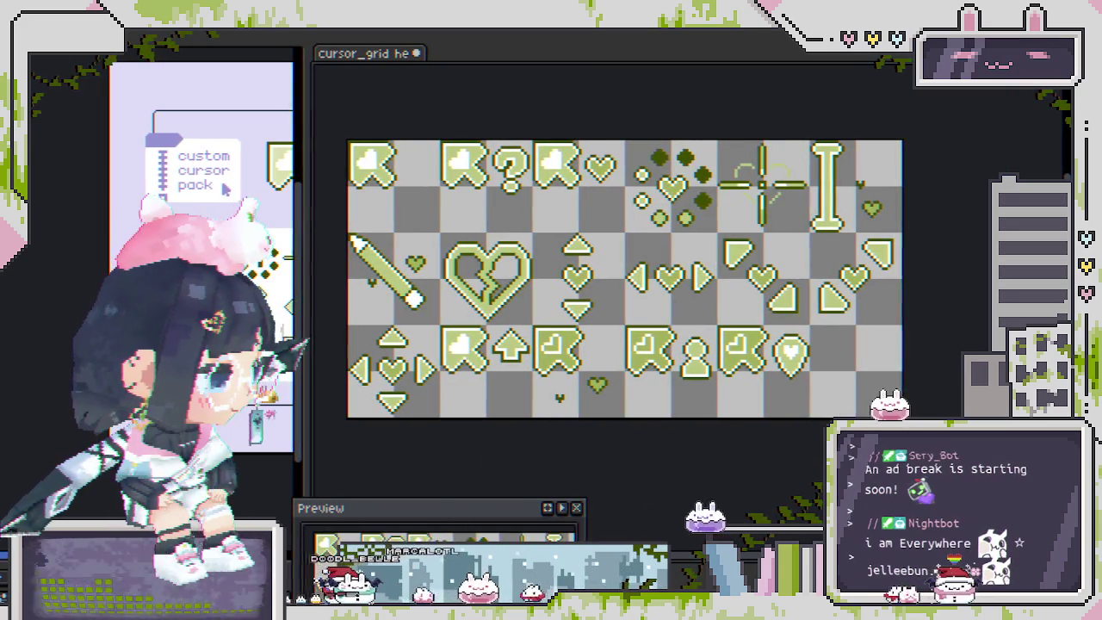
- Replace the #a1b05d mid-green across all cursors with the deeper #94a352
{"action": "key", "text": "shift+r"}
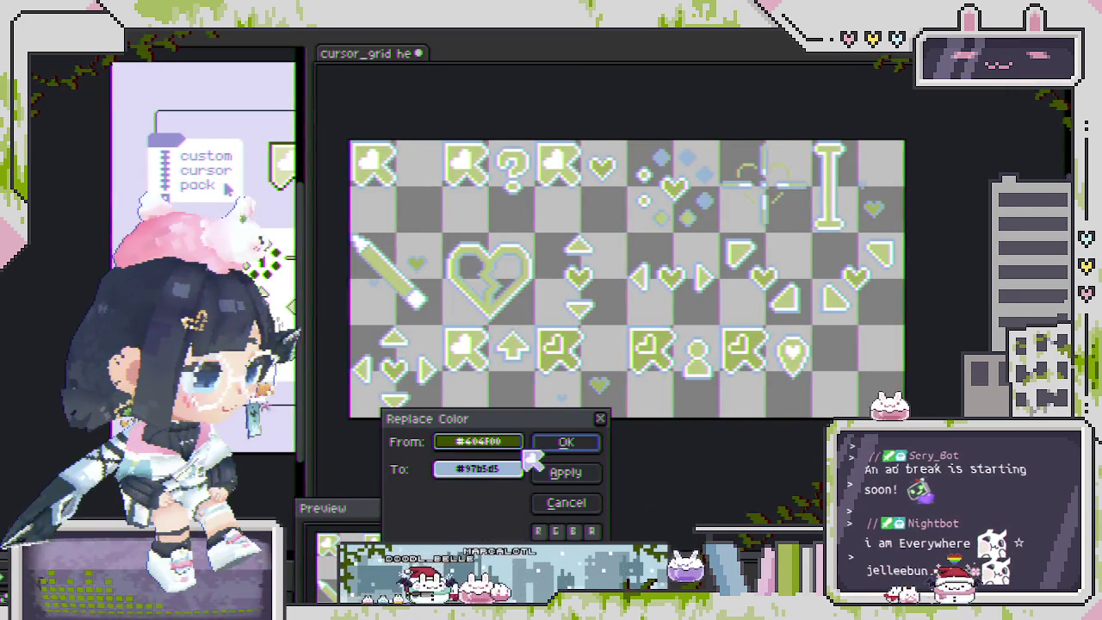
{"action": "left_click", "coordinate": [548, 361]}
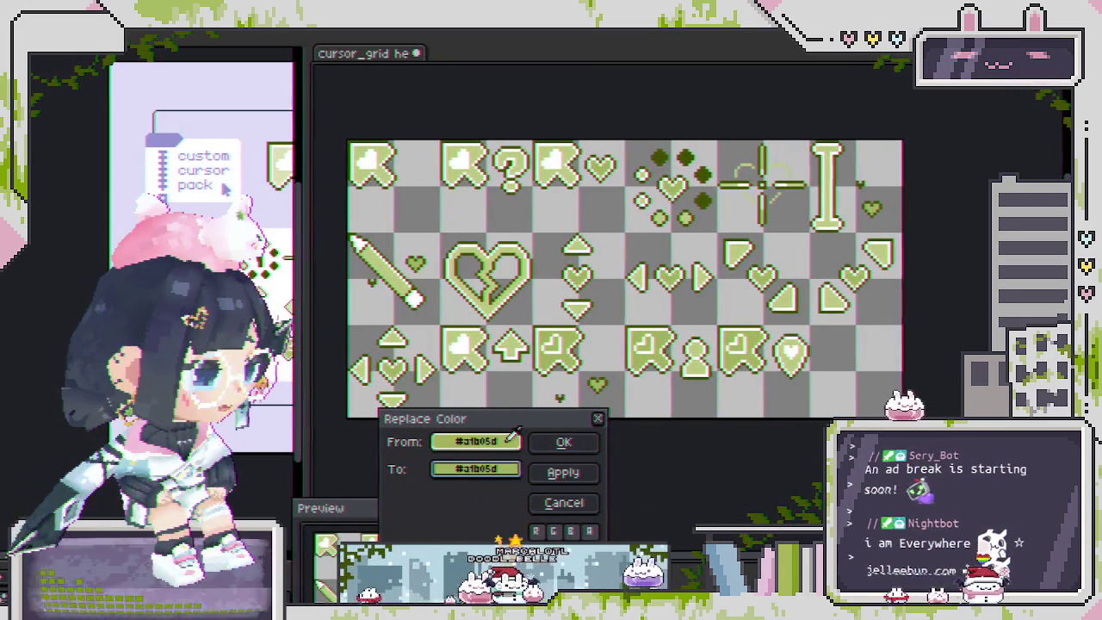
{"action": "left_click", "coordinate": [510, 471]}
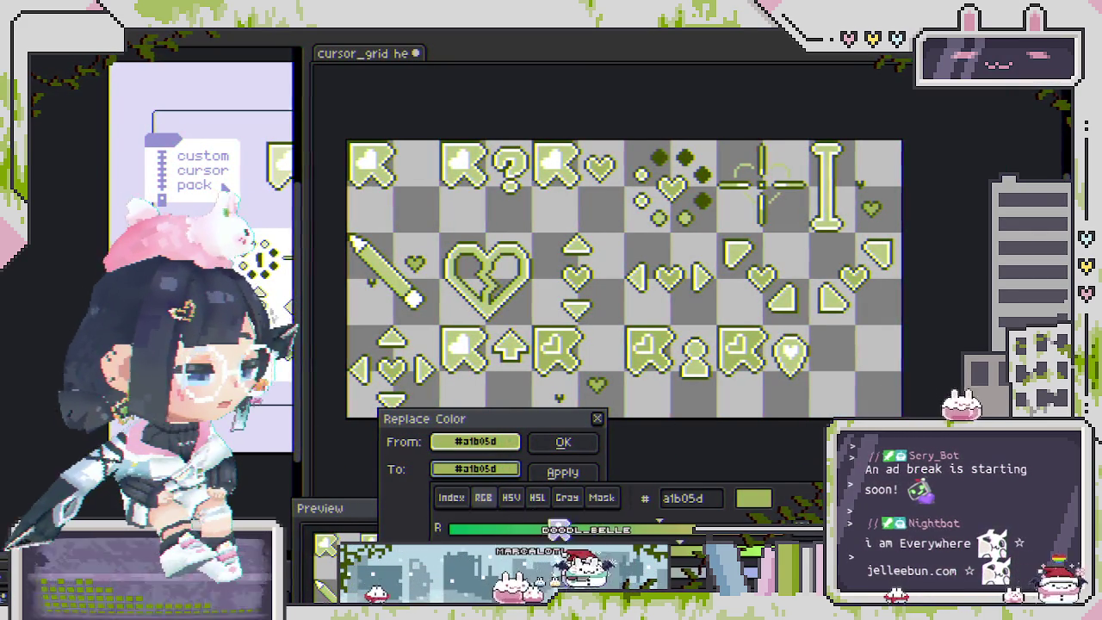
{"action": "left_click", "coordinate": [514, 498]}
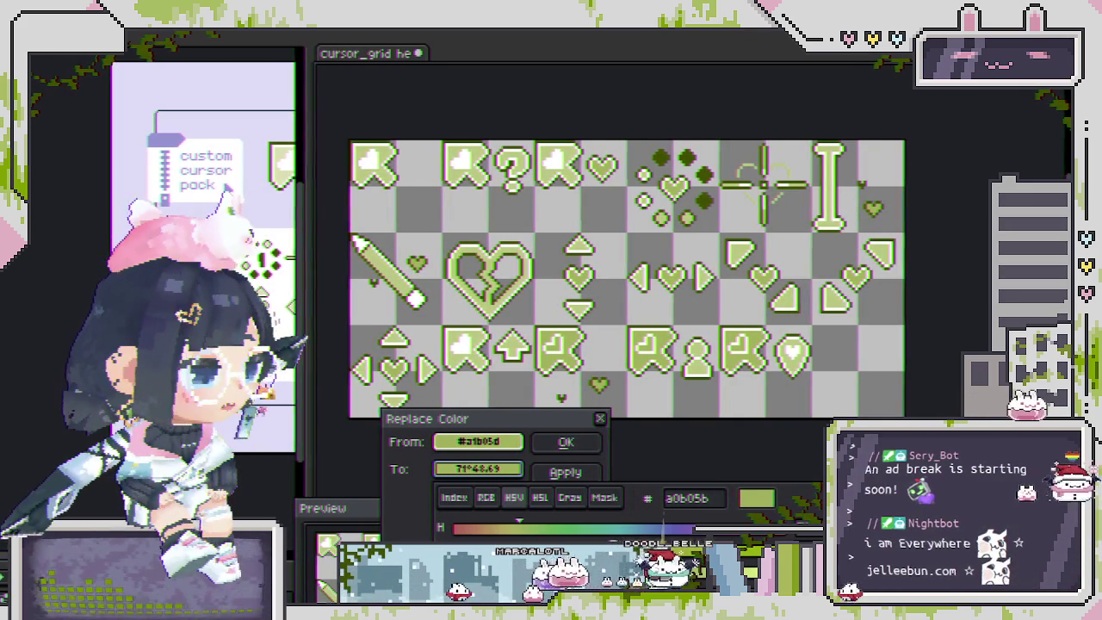
{"action": "mouse_move", "coordinate": [642, 513]}
{"action": "left_mouse_down"}
{"action": "mouse_move", "coordinate": [700, 515]}
{"action": "mouse_move", "coordinate": [766, 542]}
{"action": "left_mouse_up"}
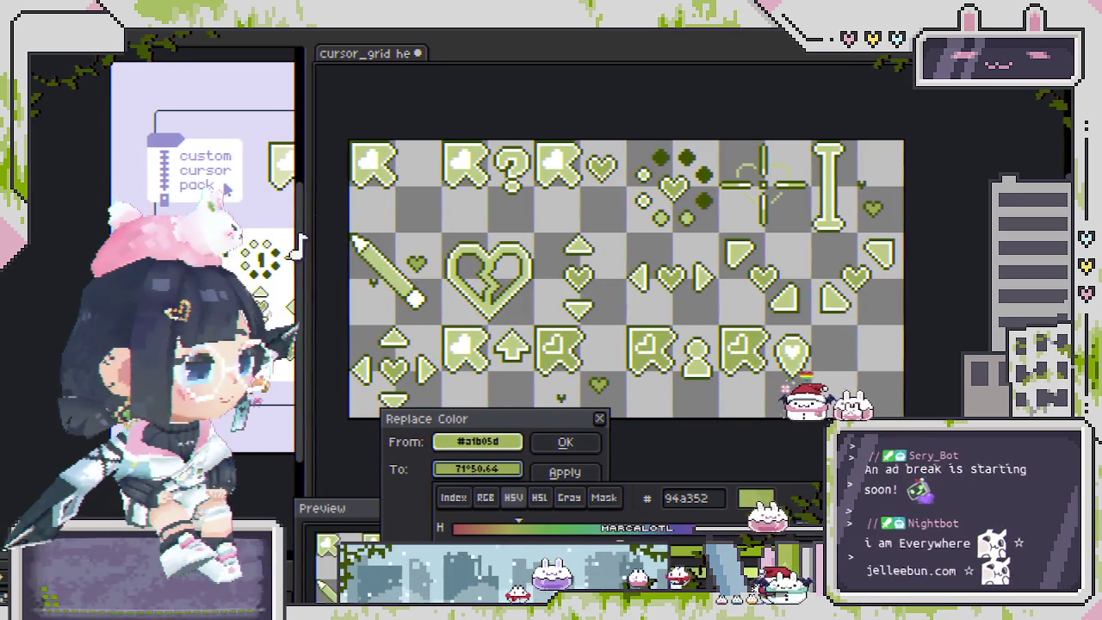
{"action": "left_click", "coordinate": [575, 460]}
{"action": "left_click", "coordinate": [562, 442]}
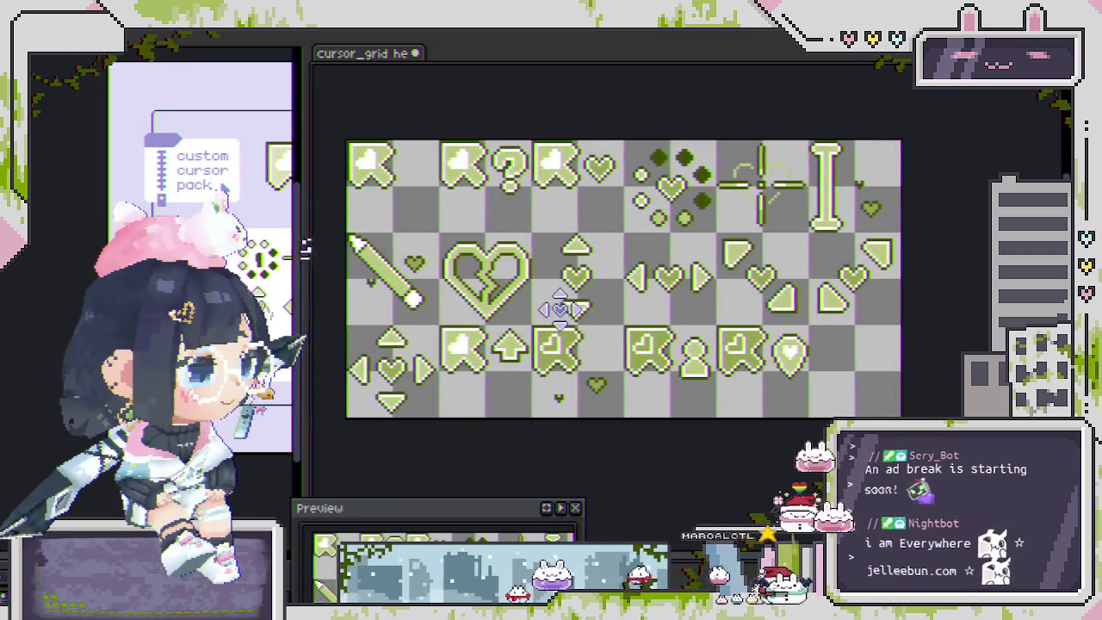
- Re-export the darker green cursor sheet as a GIF
{"action": "scroll", "coordinate": [560, 302], "scroll_direction": "down", "scroll_amount": 2}
{"action": "key", "text": "ctrl+alt+shift+s"}
{"action": "key", "text": "Return"}
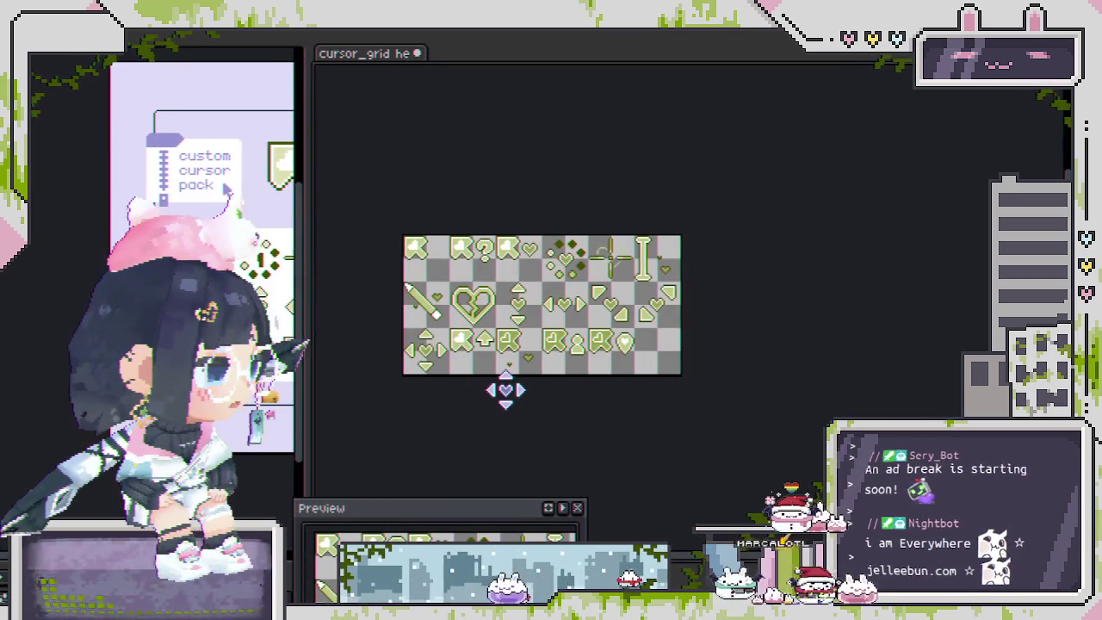
{"action": "scroll", "coordinate": [536, 366], "scroll_direction": "up", "scroll_amount": 2}
{"action": "scroll", "coordinate": [536, 360], "scroll_direction": "up", "scroll_amount": 1}
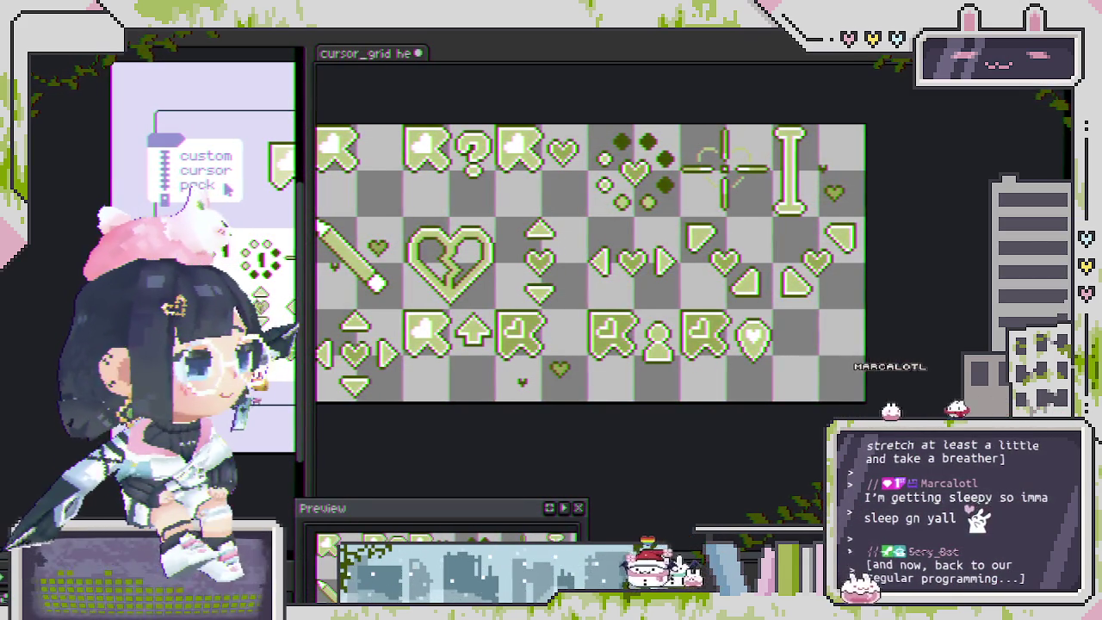
- Move the Preview over the canvas, zoom it out, and centre the green cursor sheet thumbnail
{"action": "scroll", "coordinate": [422, 207], "scroll_direction": "up", "scroll_amount": 2}
{"action": "mouse_move", "coordinate": [445, 515]}
{"action": "left_mouse_down"}
{"action": "mouse_move", "coordinate": [497, 317]}
{"action": "mouse_move", "coordinate": [495, 195]}
{"action": "left_mouse_up"}
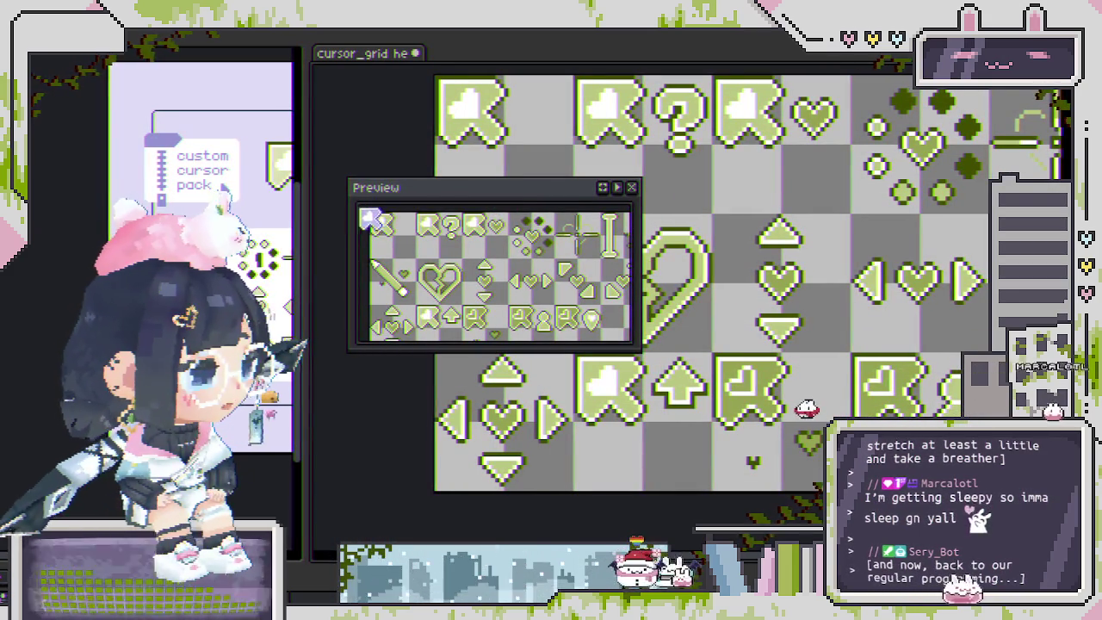
{"action": "left_click_drag", "start_coordinate": [370, 220], "coordinate": [506, 340]}
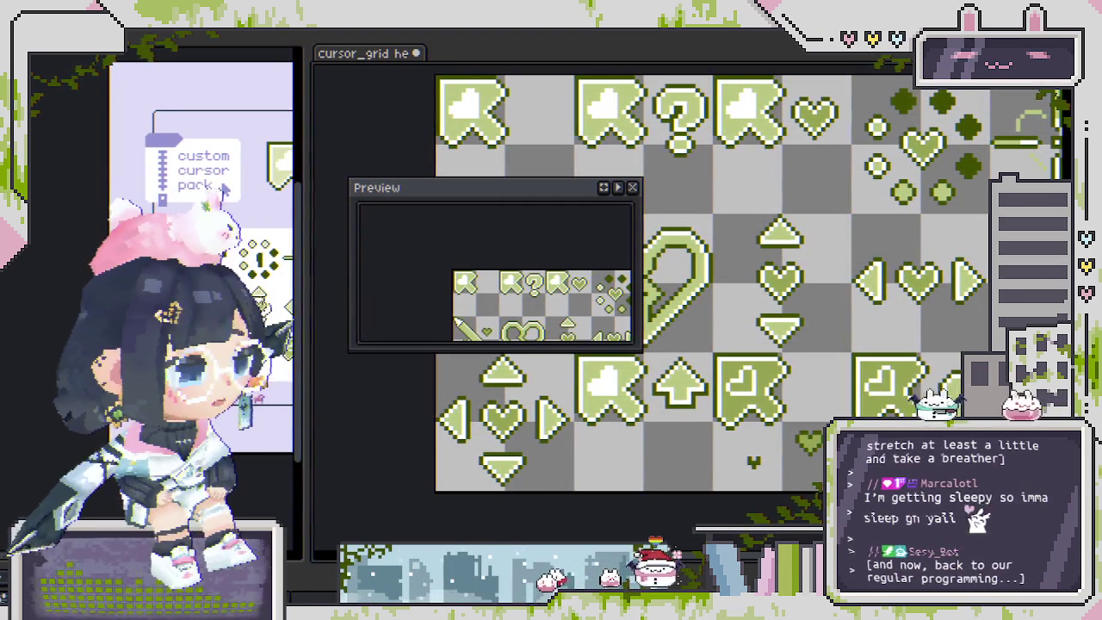
{"action": "left_click_drag", "start_coordinate": [430, 214], "coordinate": [411, 247]}
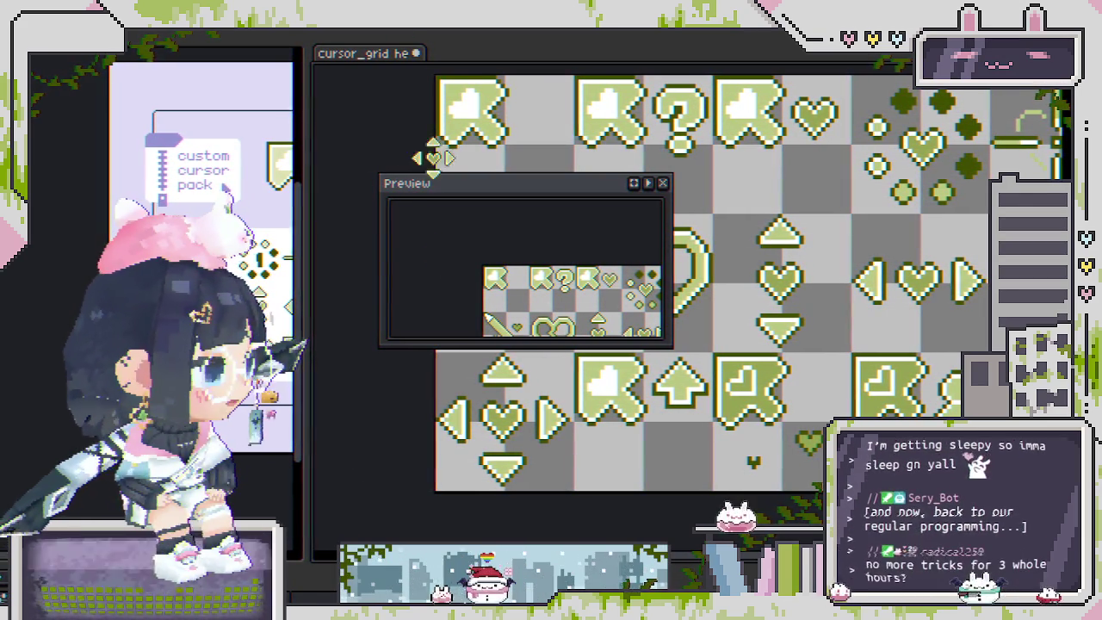
{"action": "scroll", "coordinate": [525, 271], "scroll_direction": "down", "scroll_amount": 3}
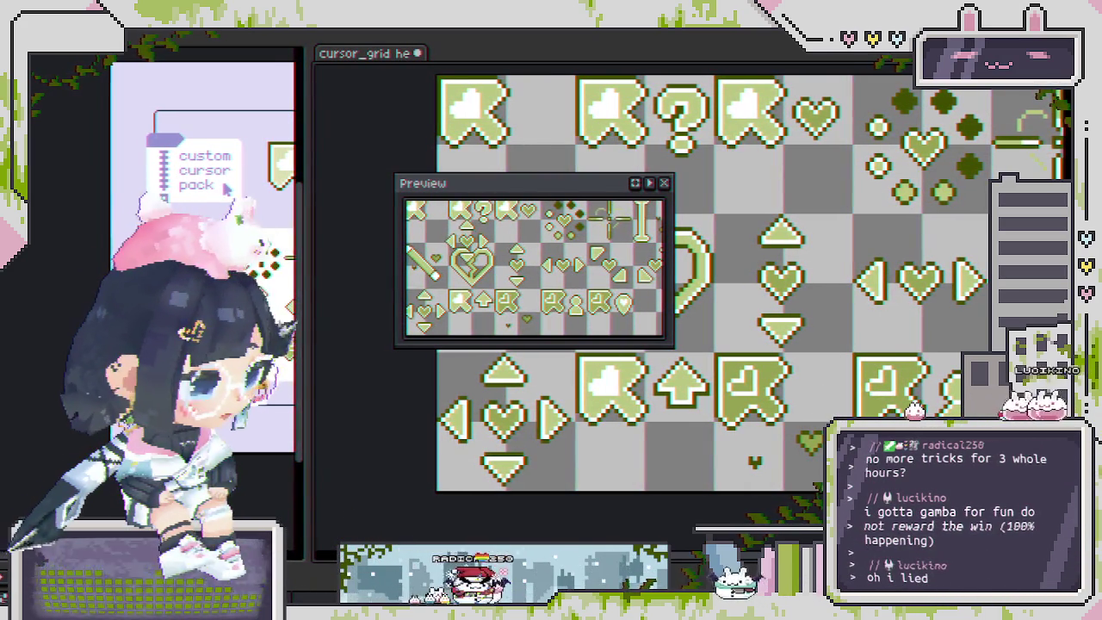
{"action": "scroll", "coordinate": [425, 306], "scroll_direction": "down", "scroll_amount": 3}
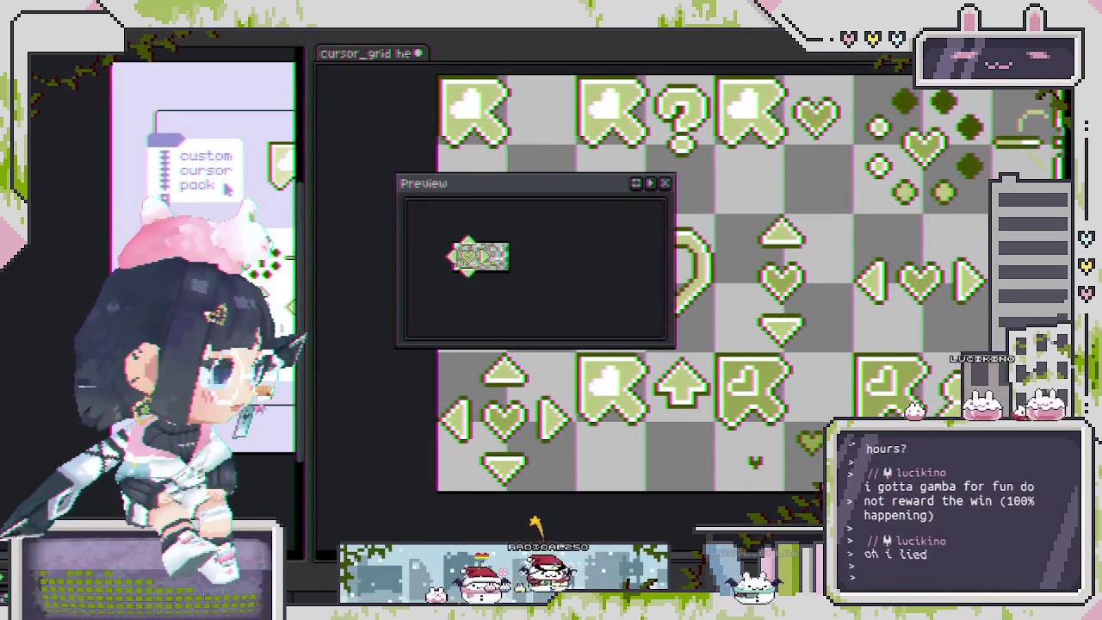
{"action": "left_click_drag", "start_coordinate": [423, 303], "coordinate": [470, 310]}
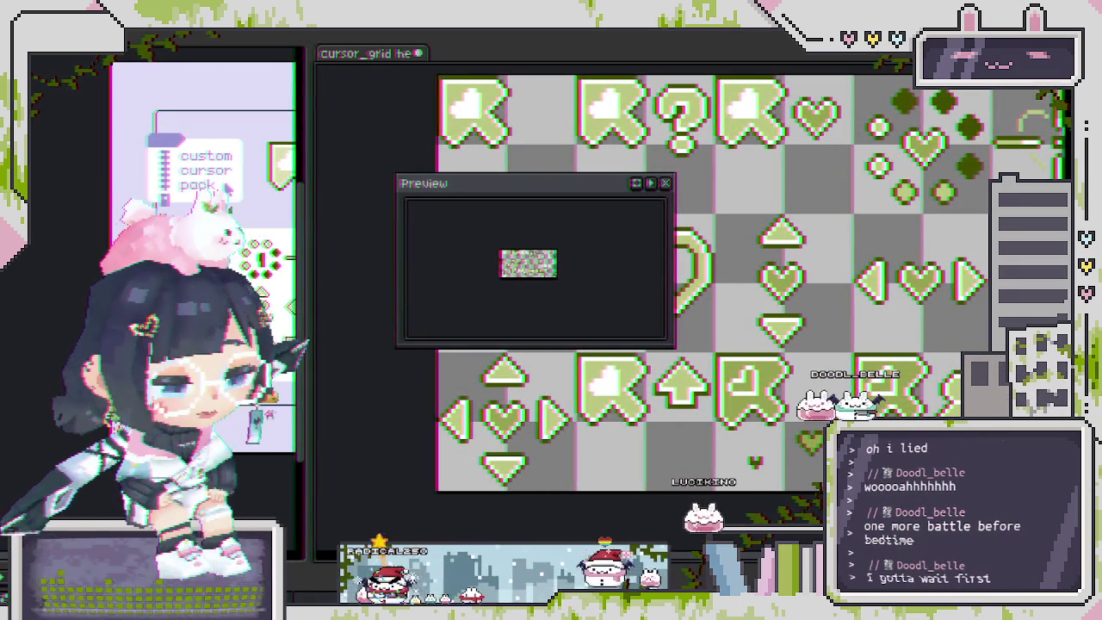
- Move the Preview off the sheet and save the cursor sheet with Ctrl+S
{"action": "left_click_drag", "start_coordinate": [422, 182], "coordinate": [315, 201]}
{"action": "left_click_drag", "start_coordinate": [732, 258], "coordinate": [617, 245]}
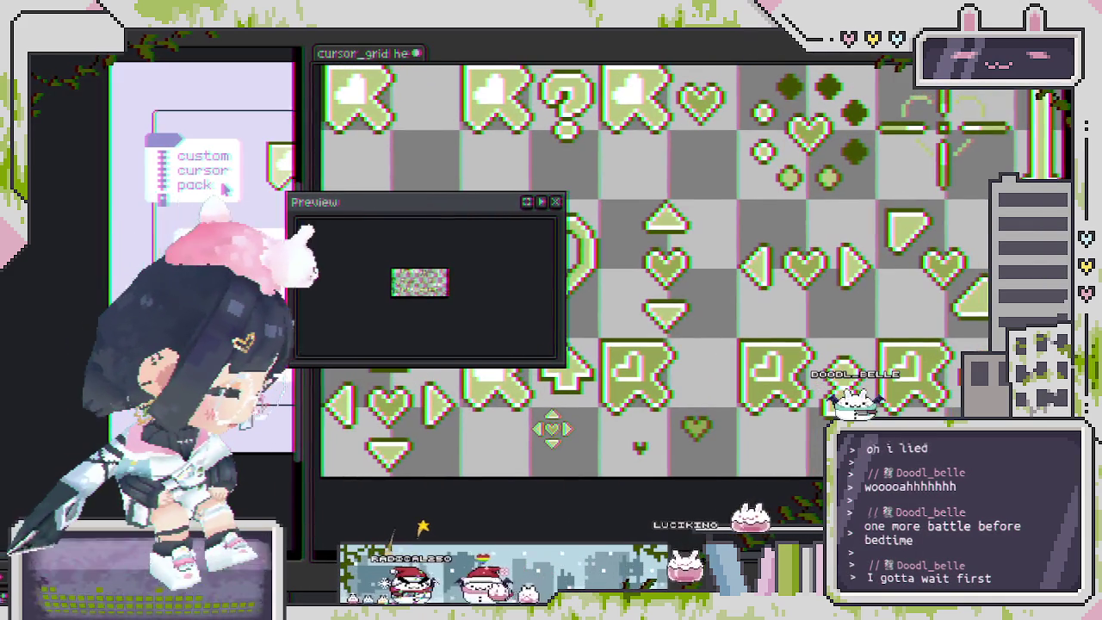
{"action": "key", "text": "ctrl+s"}
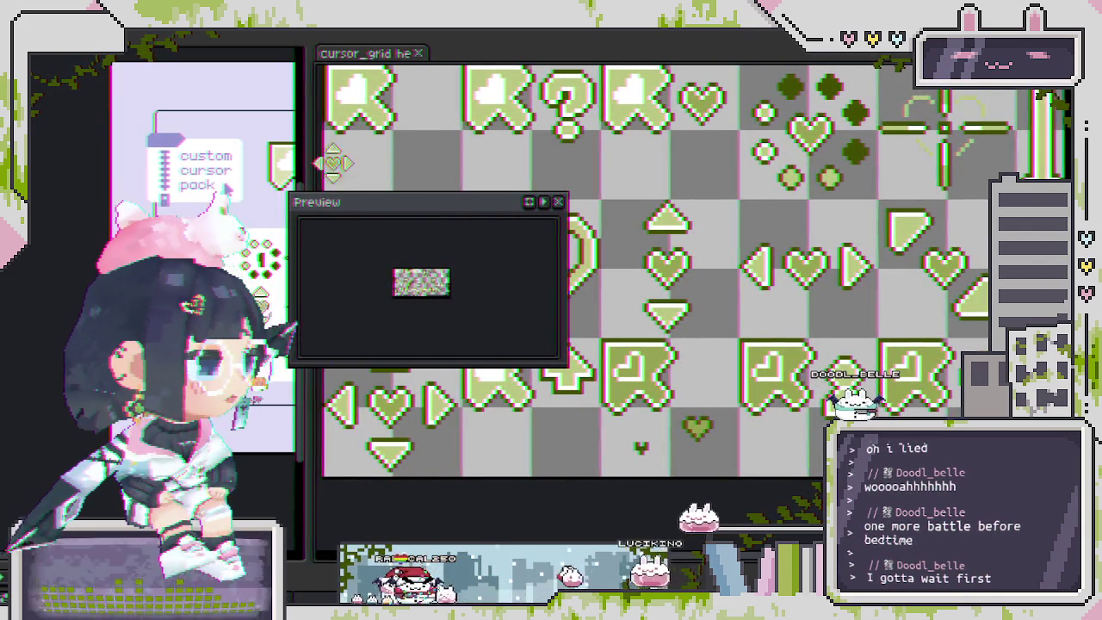
{"action": "left_click_drag", "start_coordinate": [424, 202], "coordinate": [353, 497]}
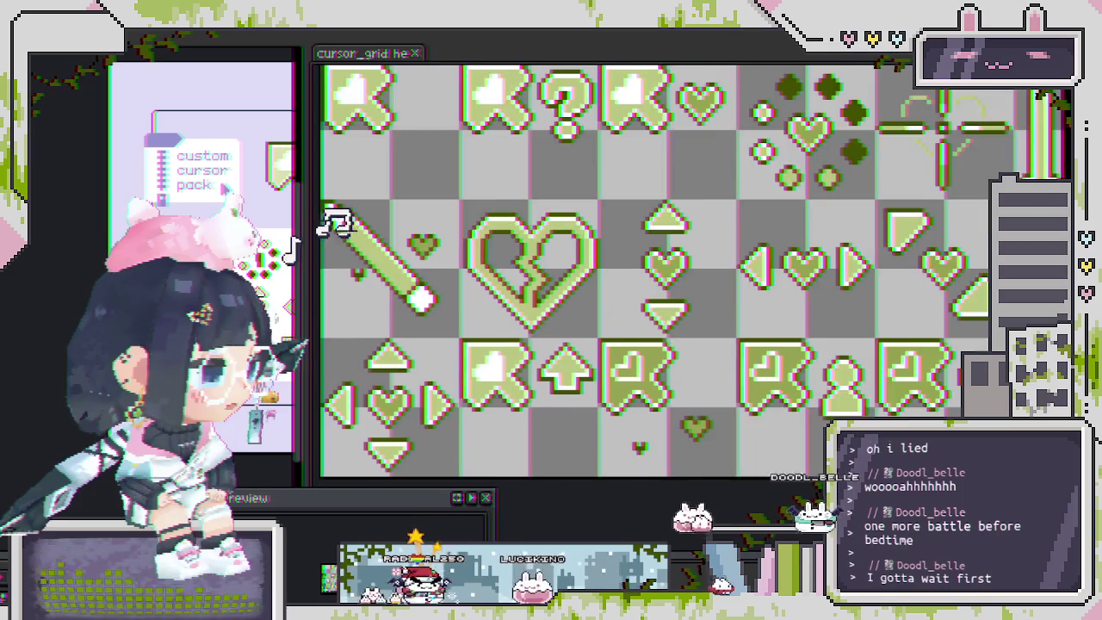
- Widen the custom cursor pack display panel and park the Preview in the top-left corner
{"action": "scroll", "coordinate": [335, 222], "scroll_direction": "left", "scroll_amount": 3}
{"action": "left_click_drag", "start_coordinate": [307, 304], "coordinate": [673, 312]}
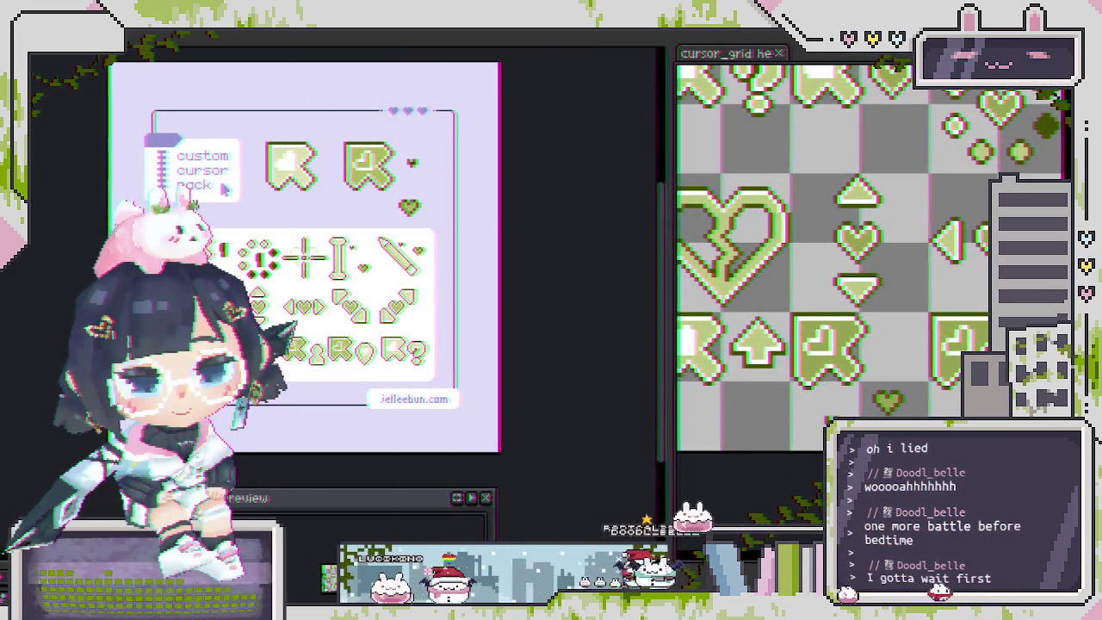
{"action": "scroll", "coordinate": [790, 361], "scroll_direction": "down", "scroll_amount": 2}
{"action": "scroll", "coordinate": [791, 362], "scroll_direction": "down", "scroll_amount": 2}
{"action": "scroll", "coordinate": [790, 361], "scroll_direction": "up", "scroll_amount": 2}
{"action": "scroll", "coordinate": [790, 362], "scroll_direction": "down", "scroll_amount": 2}
{"action": "scroll", "coordinate": [791, 363], "scroll_direction": "up", "scroll_amount": 2}
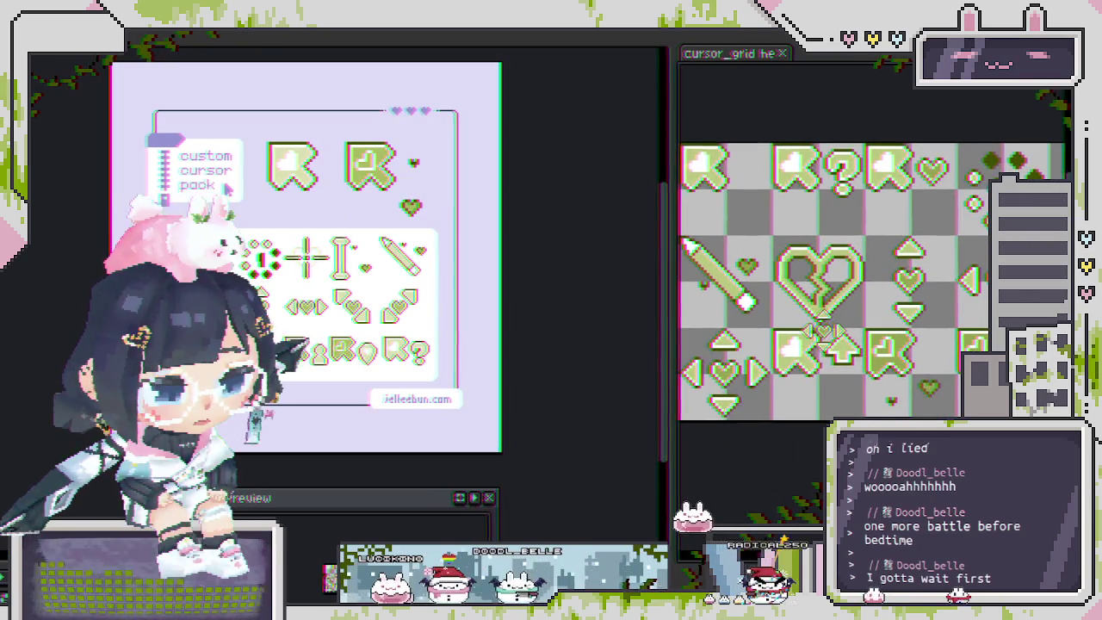
{"action": "scroll", "coordinate": [790, 362], "scroll_direction": "up", "scroll_amount": 2}
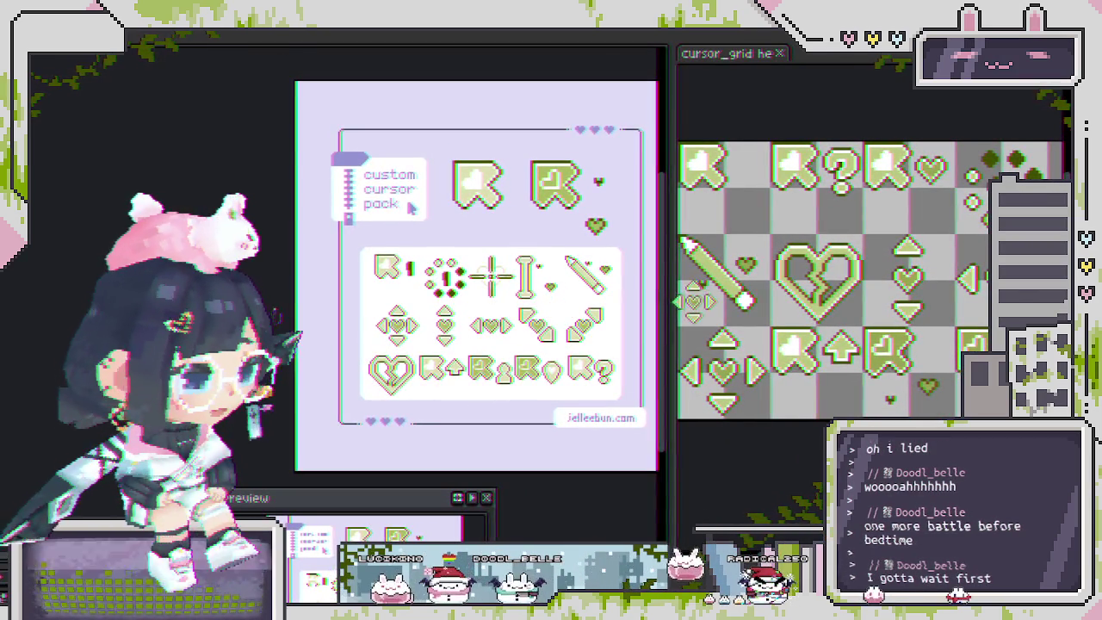
{"action": "left_click_drag", "start_coordinate": [674, 306], "coordinate": [824, 308]}
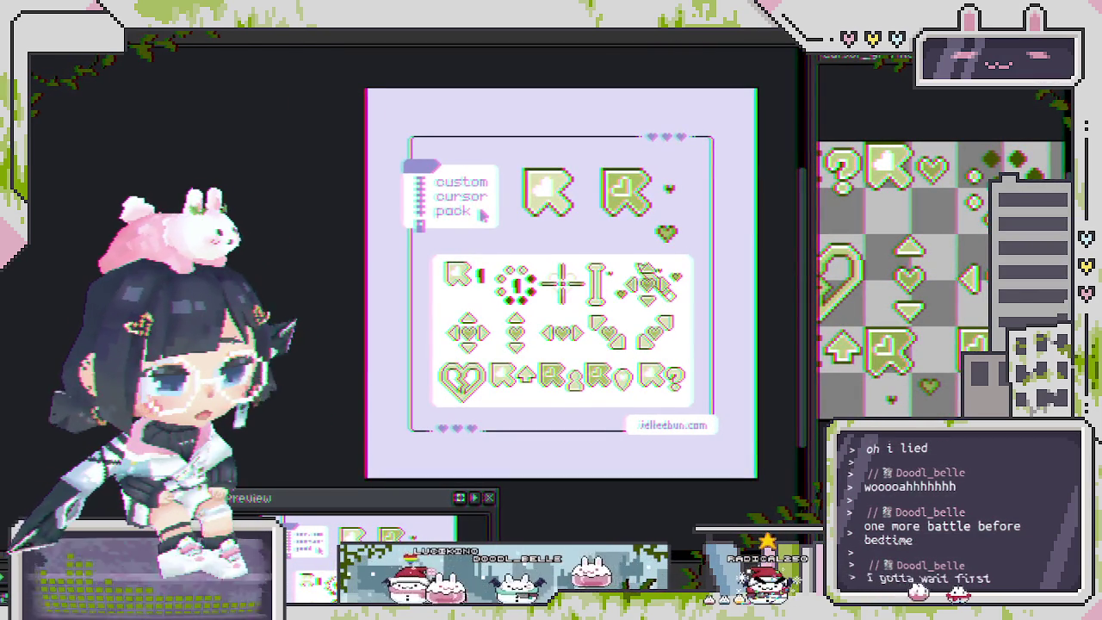
{"action": "left_click_drag", "start_coordinate": [425, 513], "coordinate": [255, 40]}
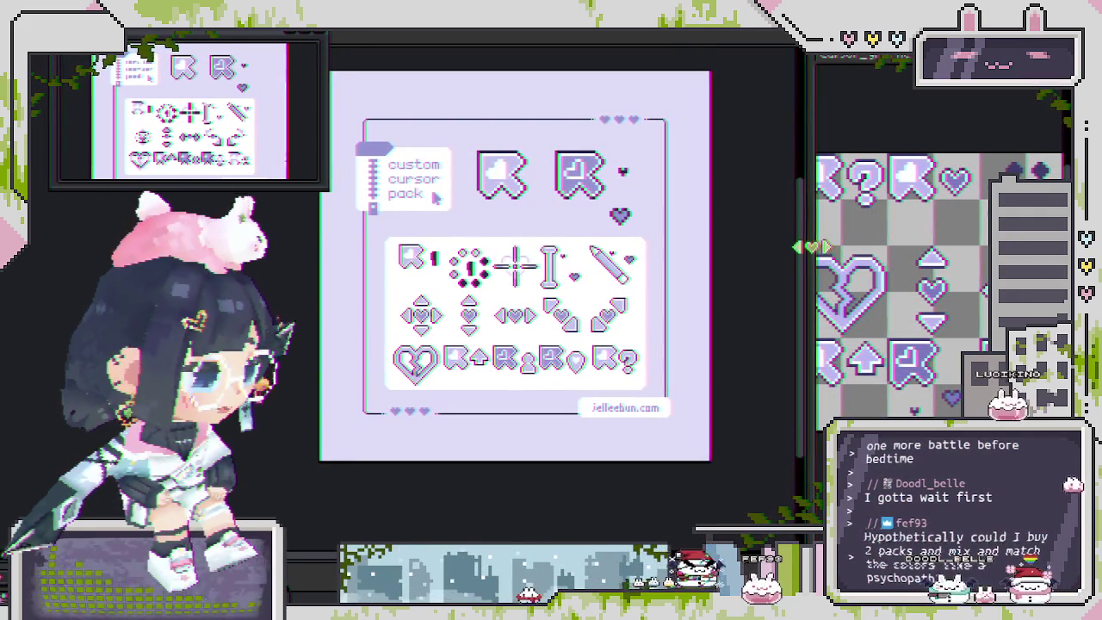
- Widen the cursor_grid window leftward so the lavender sheet covers the display card
{"action": "left_click_drag", "start_coordinate": [820, 245], "coordinate": [365, 322]}
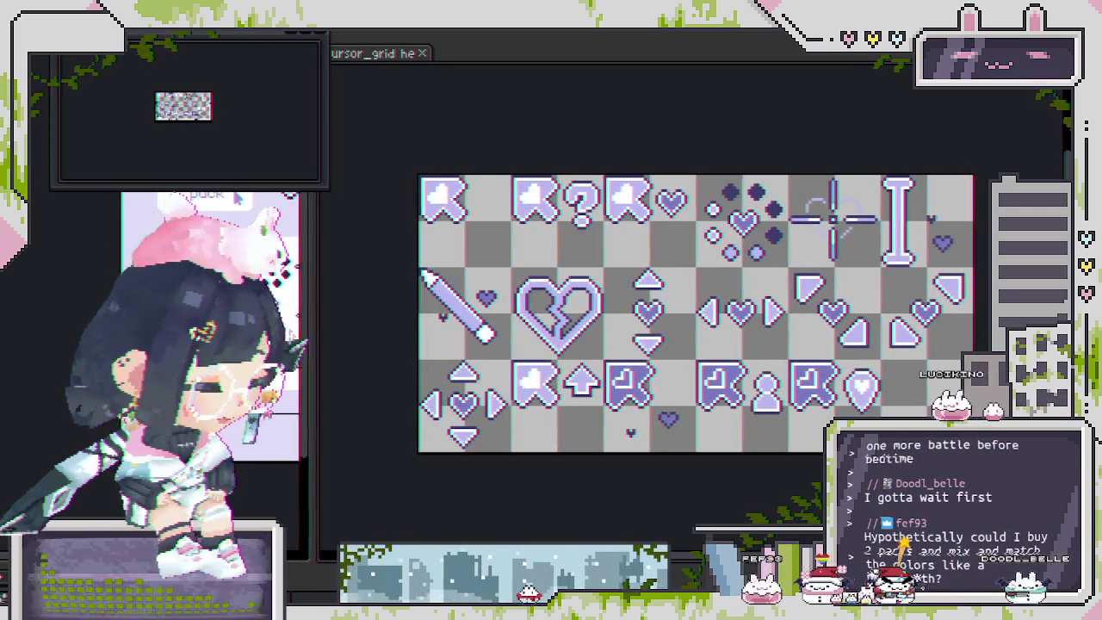
- Switch from Aseprite to the browser page for the lovecore hearts pixel cursor pack
{"action": "key", "text": "alt+Tab"}
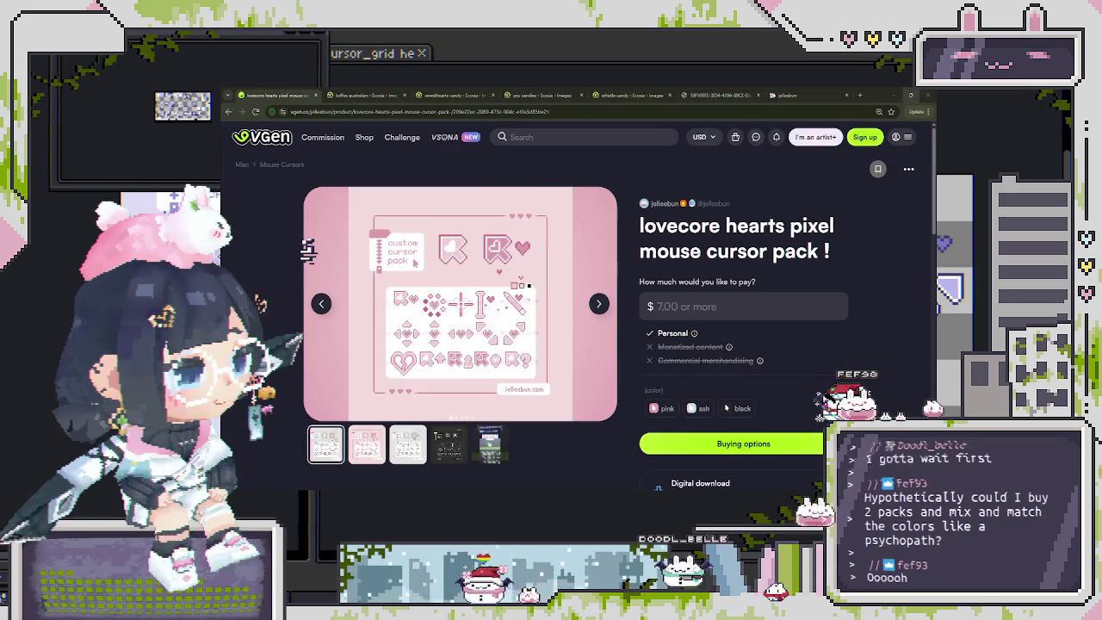
- Return from the pink cursor pack preview to Aseprite's purple cursor grid
{"action": "key", "text": "alt+Tab"}
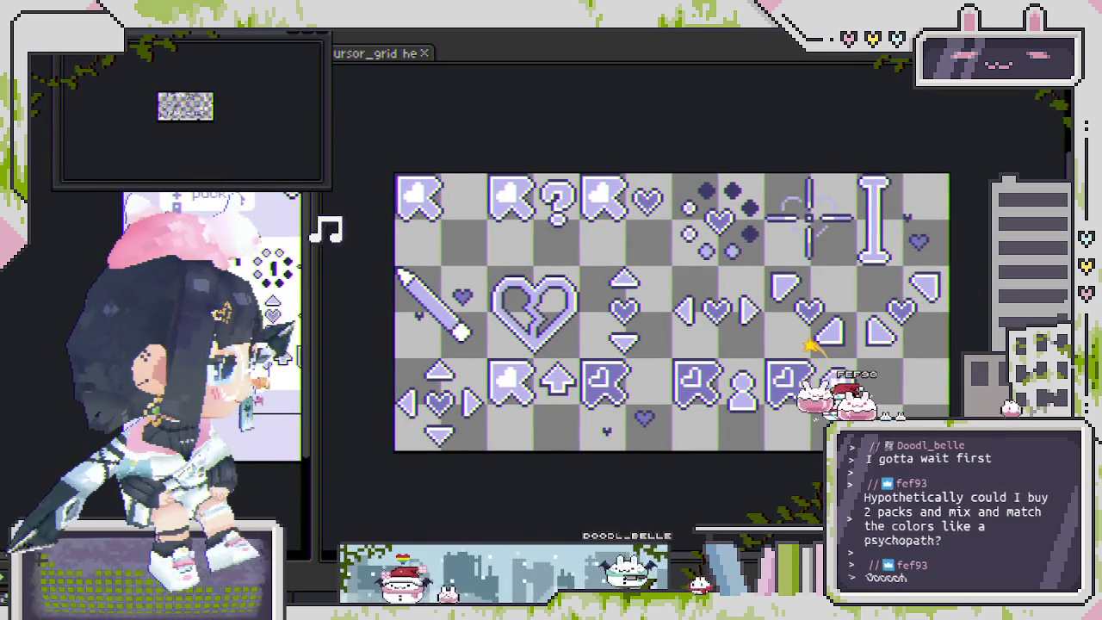
- Start a new sprite with Ctrl+N, then close the Windows mouse pointer settings
{"action": "key", "text": "ctrl+n"}
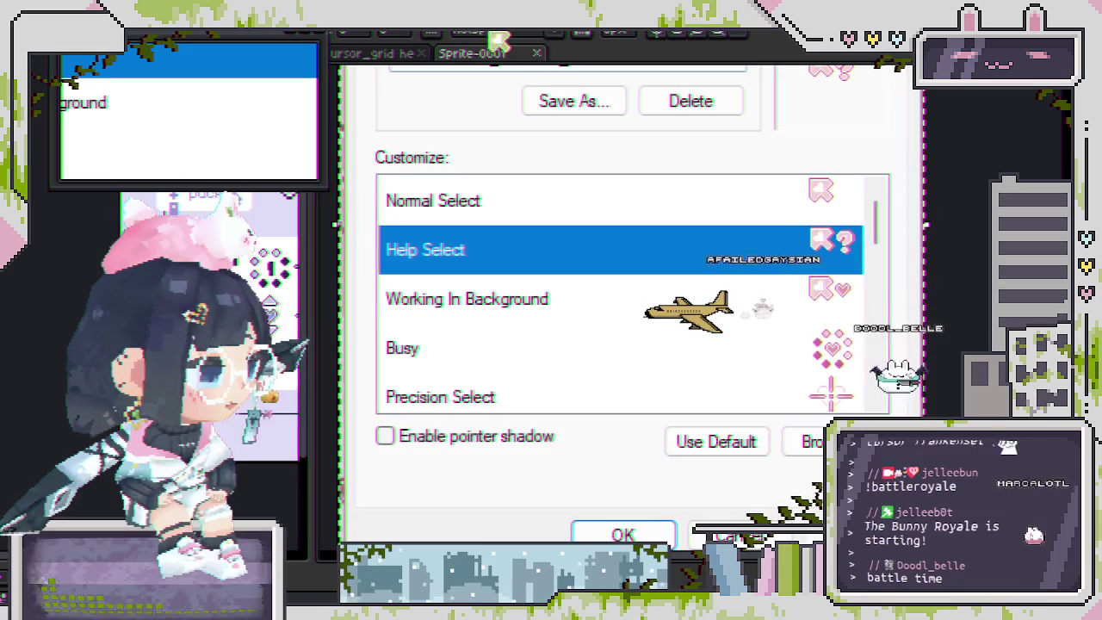
{"action": "key", "text": "Return"}
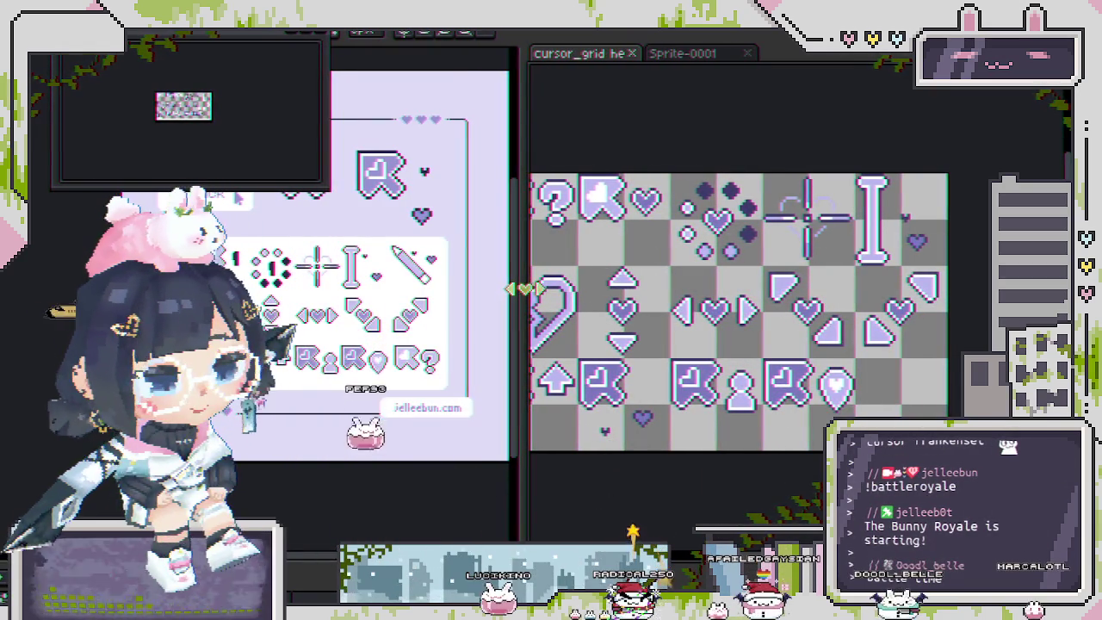
- Shift the view of the cursor pack sheet, then open Replace Color and cancel it
{"action": "scroll", "coordinate": [715, 350], "scroll_direction": "left", "scroll_amount": 5}
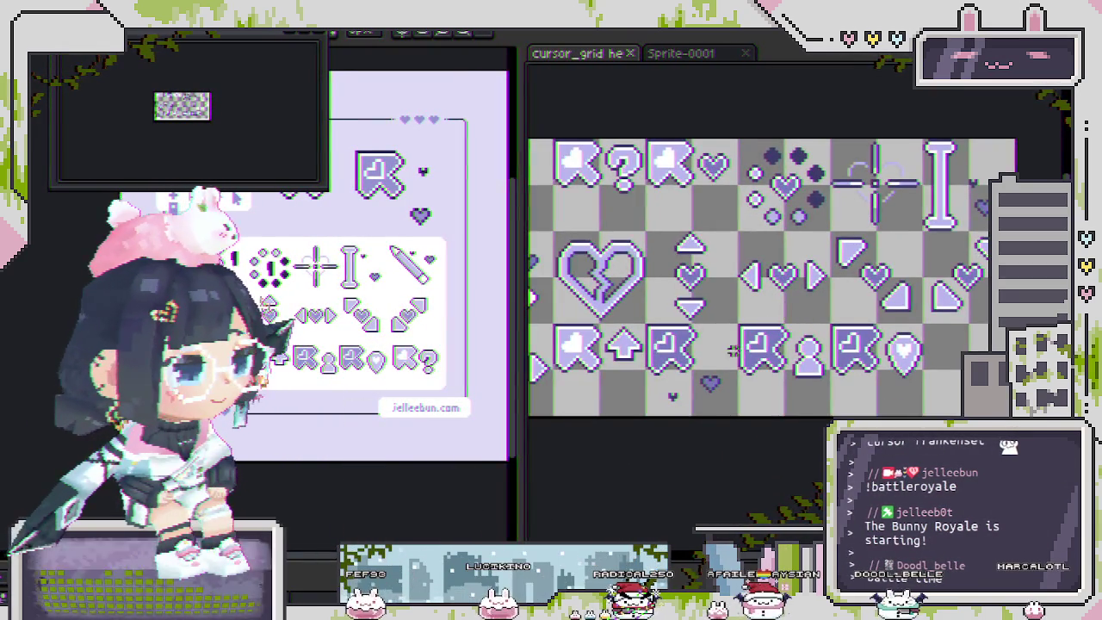
{"action": "left_click_drag", "start_coordinate": [705, 441], "coordinate": [749, 428]}
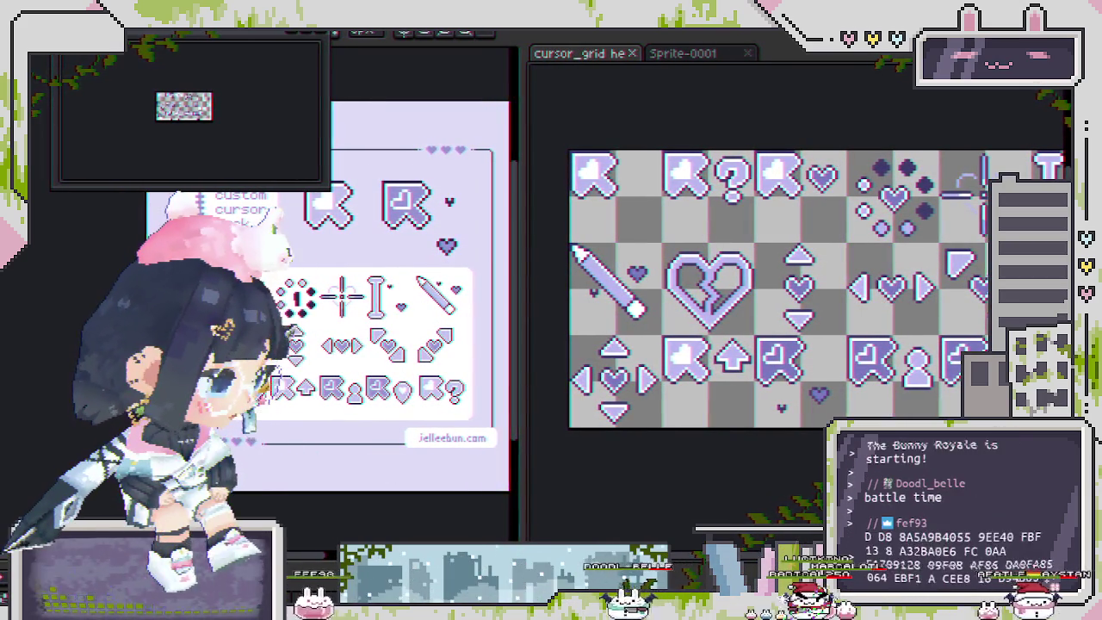
{"action": "key", "text": "shift+r"}
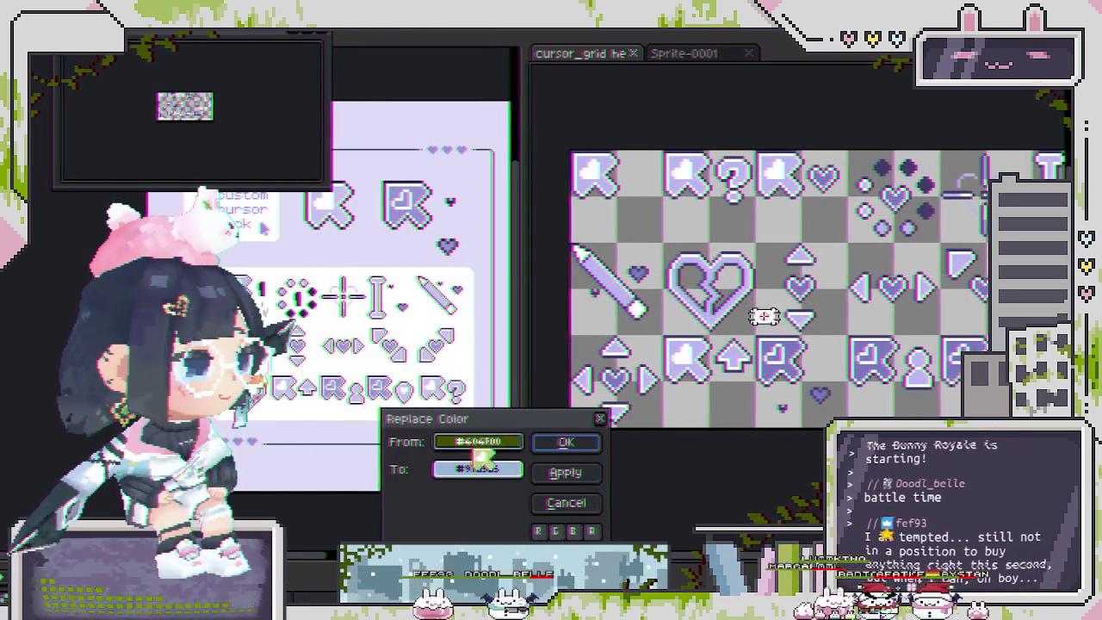
{"action": "left_click", "coordinate": [591, 509]}
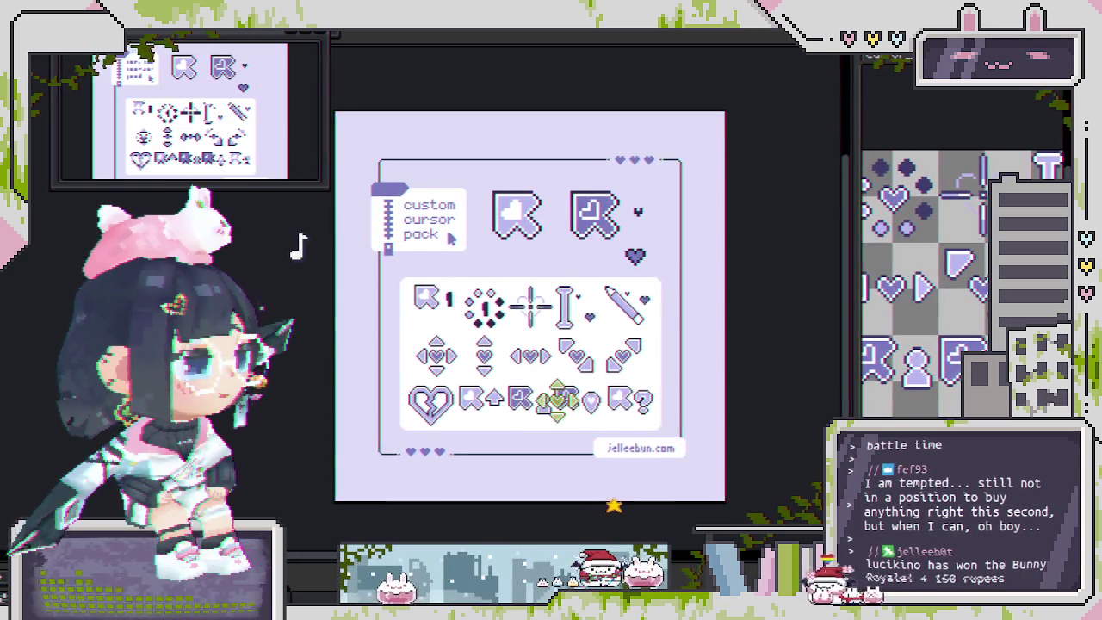
- Open the GIF export settings, cancel them, and scroll around the display sheet
{"action": "key", "text": "ctrl+alt+shift+s"}
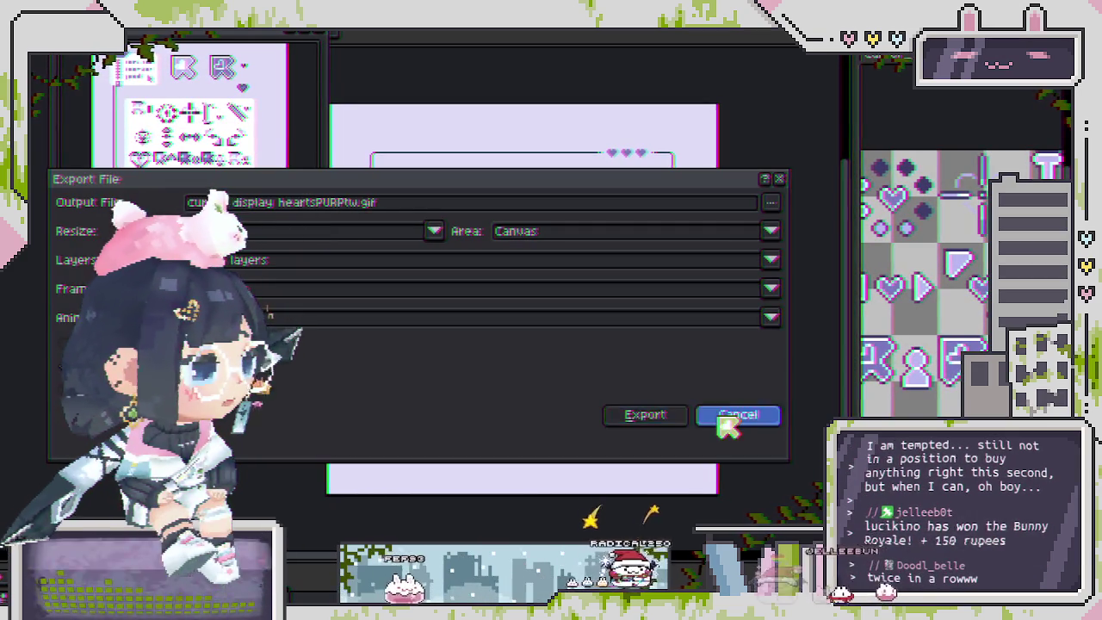
{"action": "left_click", "coordinate": [728, 422]}
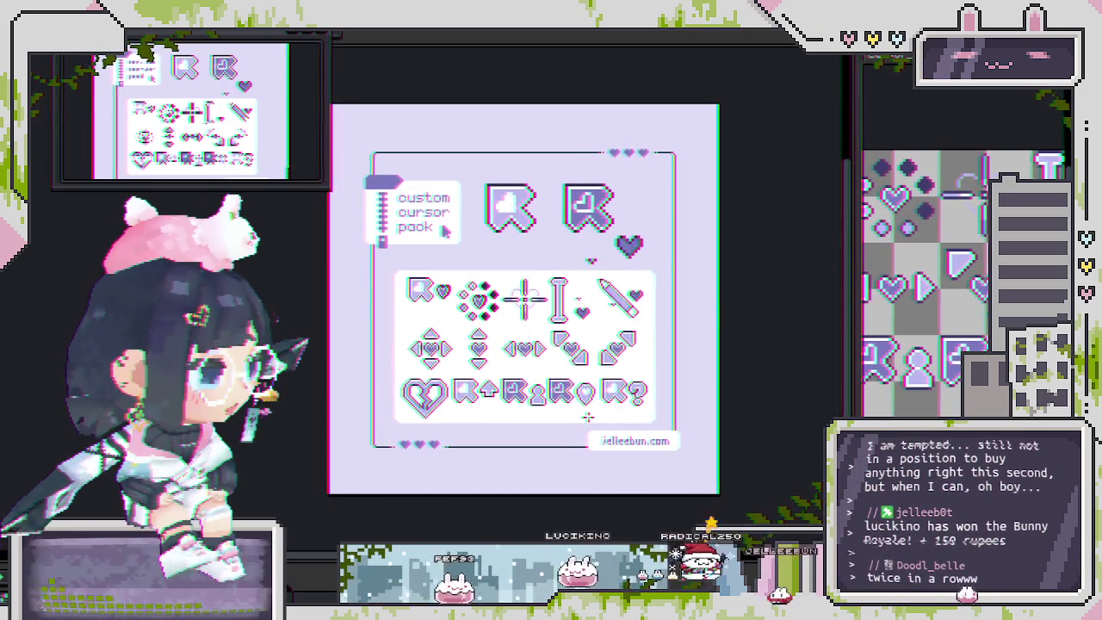
{"action": "scroll", "coordinate": [489, 258], "scroll_direction": "up", "scroll_amount": 3}
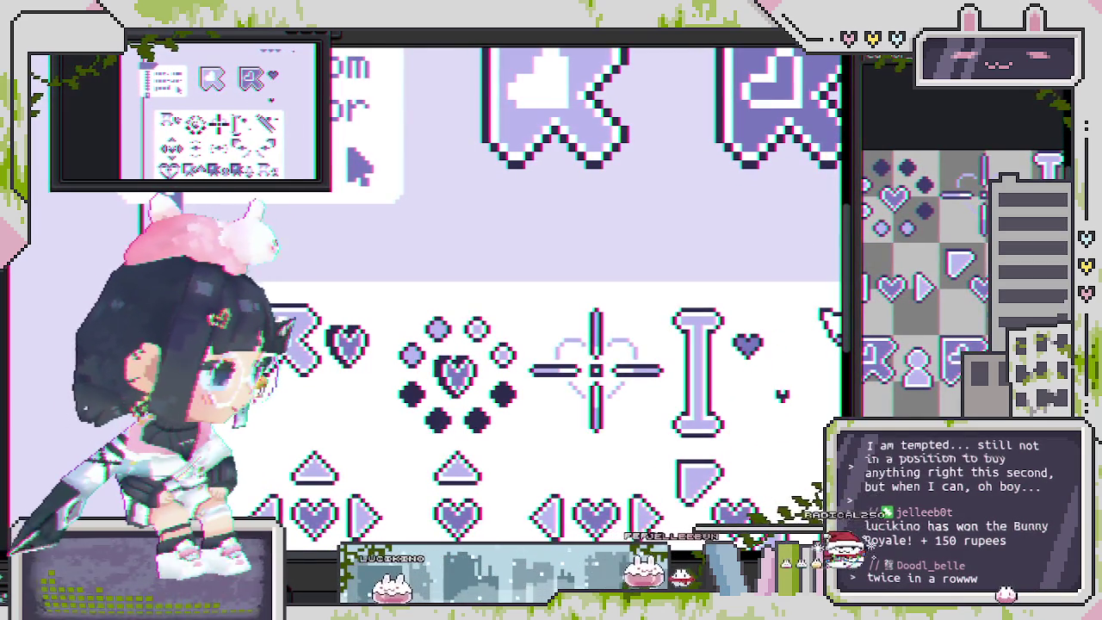
{"action": "scroll", "coordinate": [745, 155], "scroll_direction": "down", "scroll_amount": 1}
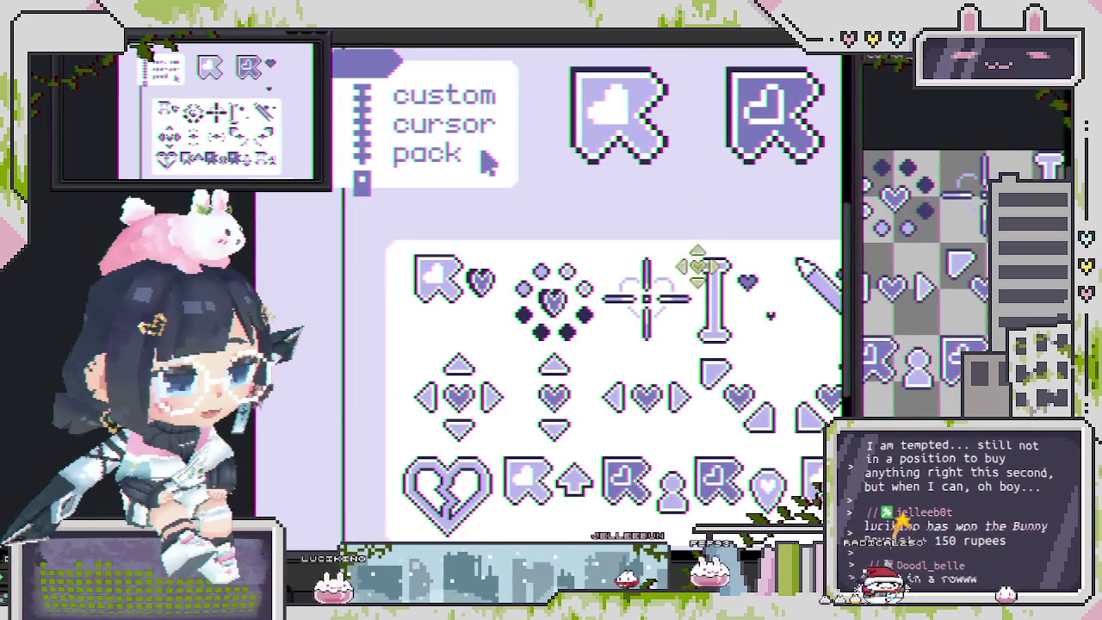
{"action": "scroll", "coordinate": [701, 253], "scroll_direction": "down", "scroll_amount": 1}
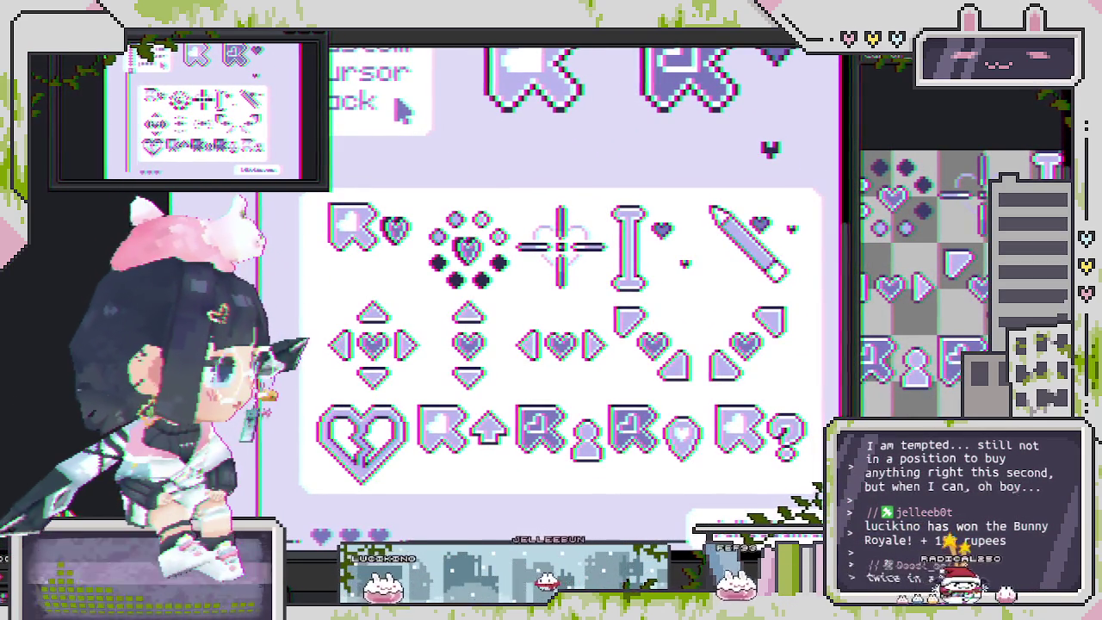
- Replace the dark #2d2c4d pixels with purple #3d3c69 across the cursor display sheet
{"action": "key", "text": "shift+r"}
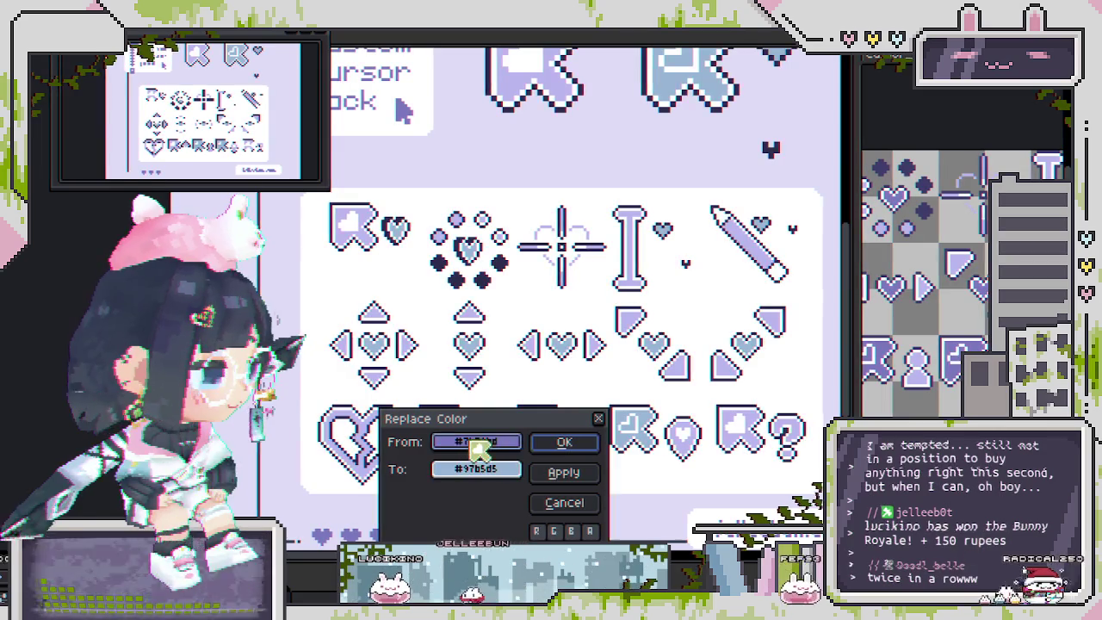
{"action": "left_click", "coordinate": [480, 313]}
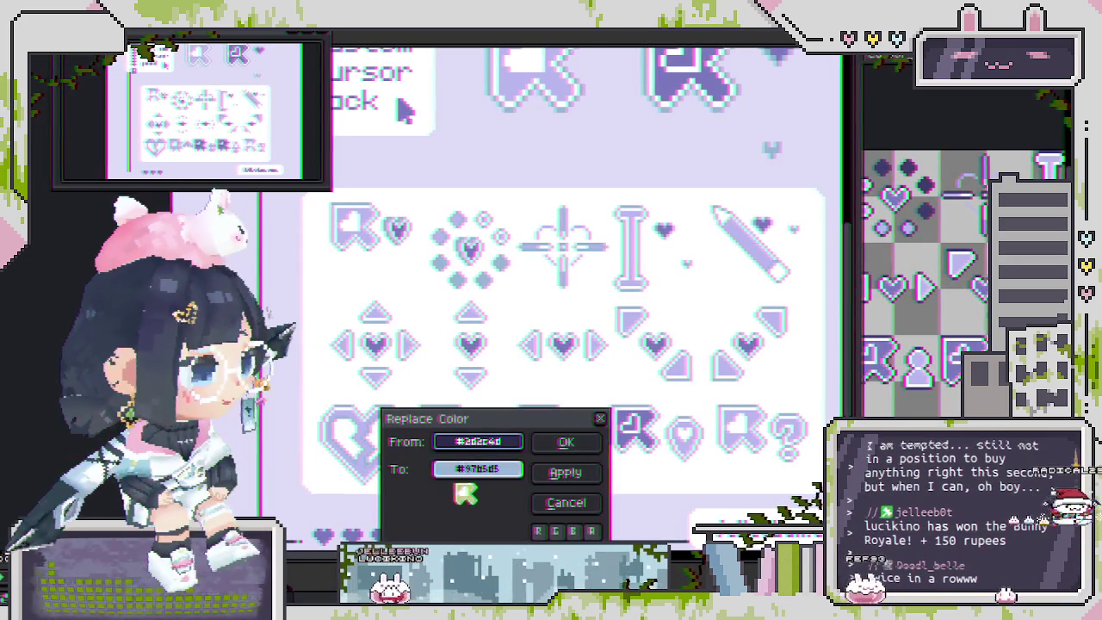
{"action": "left_click", "coordinate": [867, 225]}
{"action": "left_click", "coordinate": [478, 469]}
{"action": "left_click", "coordinate": [349, 282]}
{"action": "left_click", "coordinate": [568, 444]}
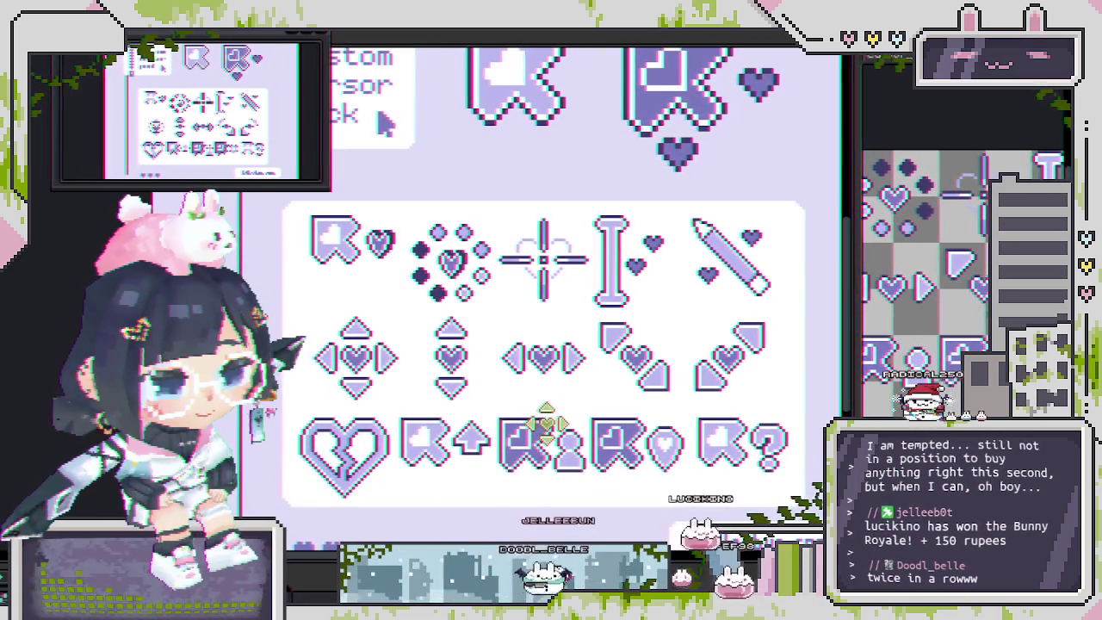
{"action": "key", "text": "ctrl+alt+shift+s"}
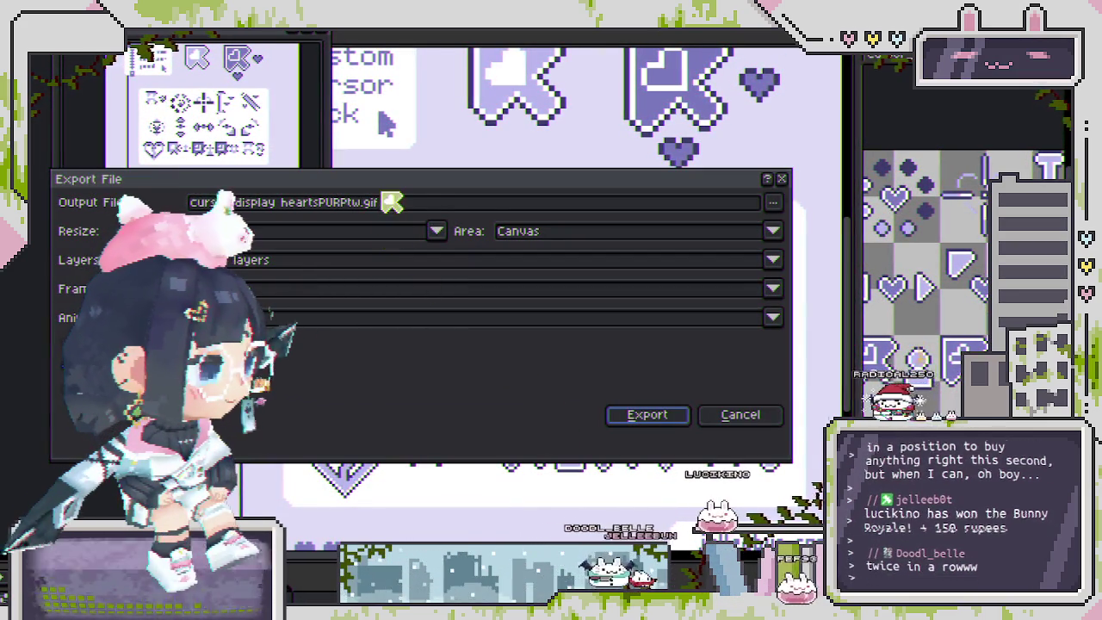
- Export the purple sheet as a GIF and confirm the GIF options
{"action": "left_click_drag", "start_coordinate": [428, 201], "coordinate": [504, 226]}
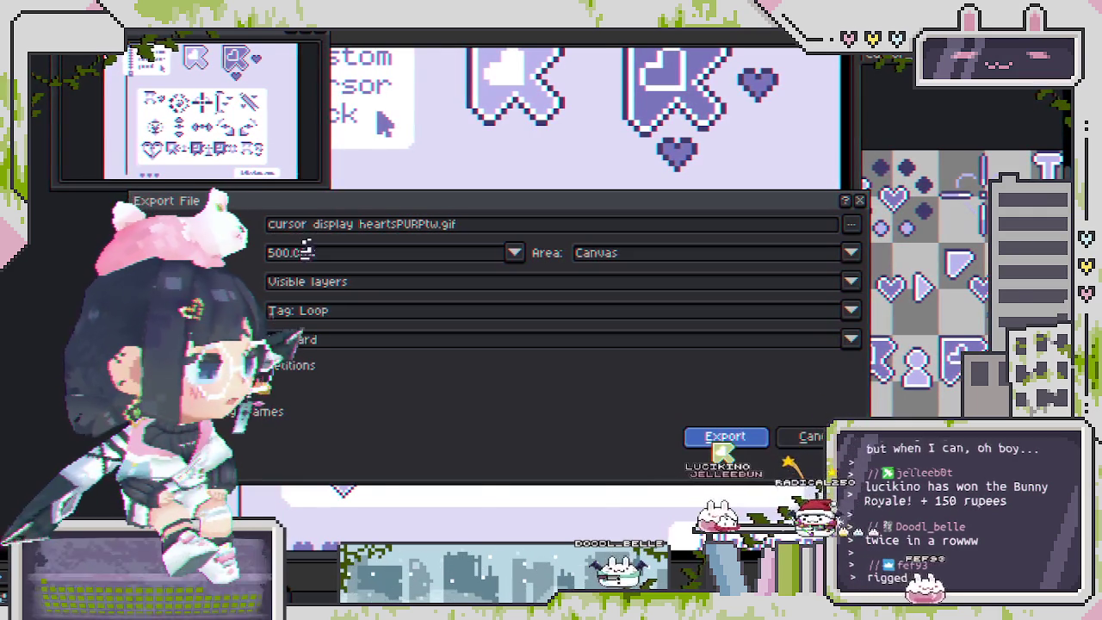
{"action": "left_click", "coordinate": [725, 436]}
{"action": "left_click", "coordinate": [452, 398]}
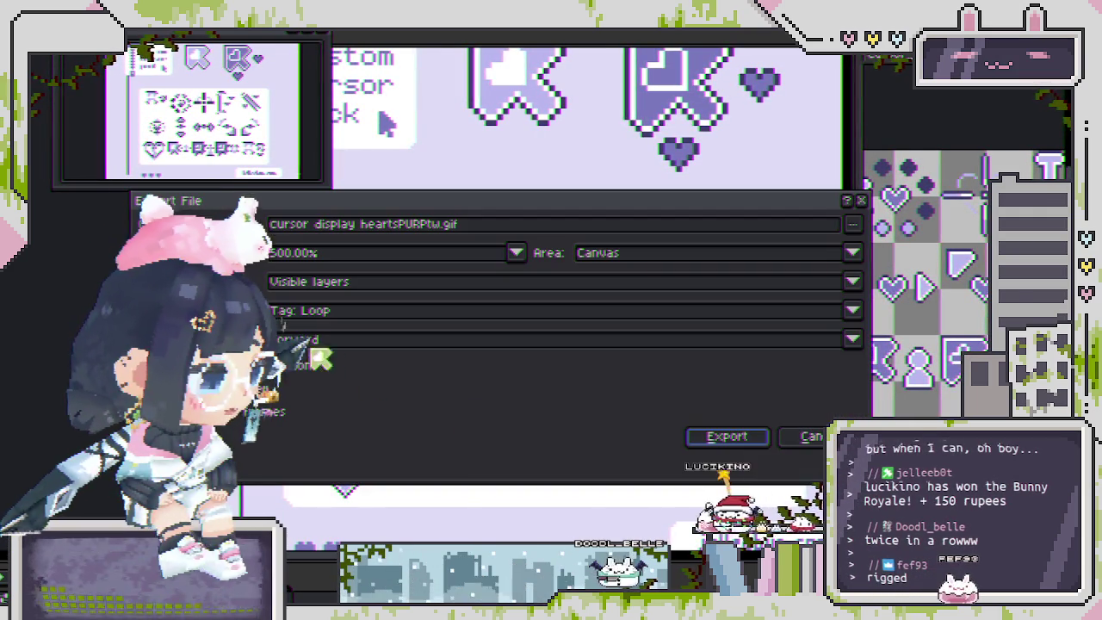
{"action": "left_click", "coordinate": [459, 226]}
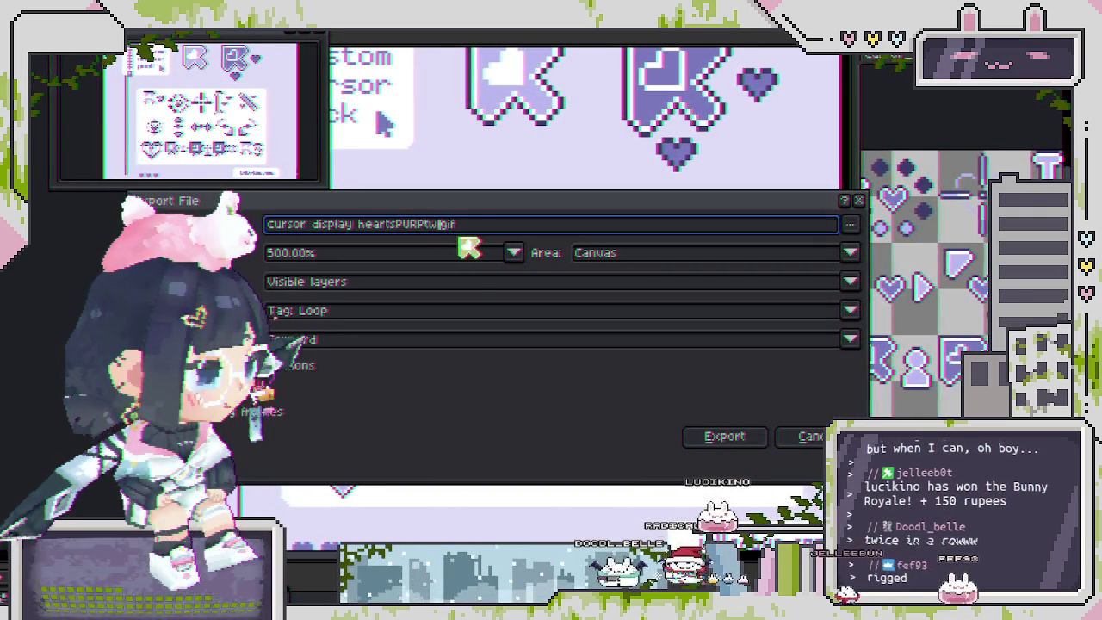
{"action": "key", "text": "Return"}
{"action": "key", "text": "Return"}
- Re-export the sheet as 'cursor display heartsPURP_LONG.gif', accepting the GIF options
{"action": "key", "text": "ctrl+alt+shift+s"}
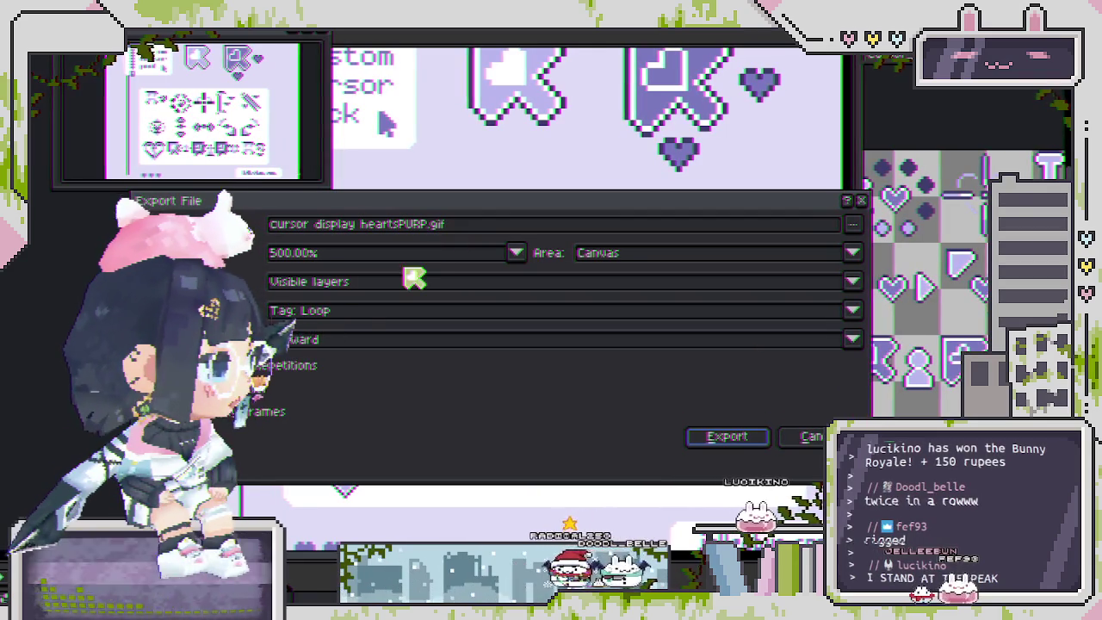
{"action": "left_click", "coordinate": [433, 228]}
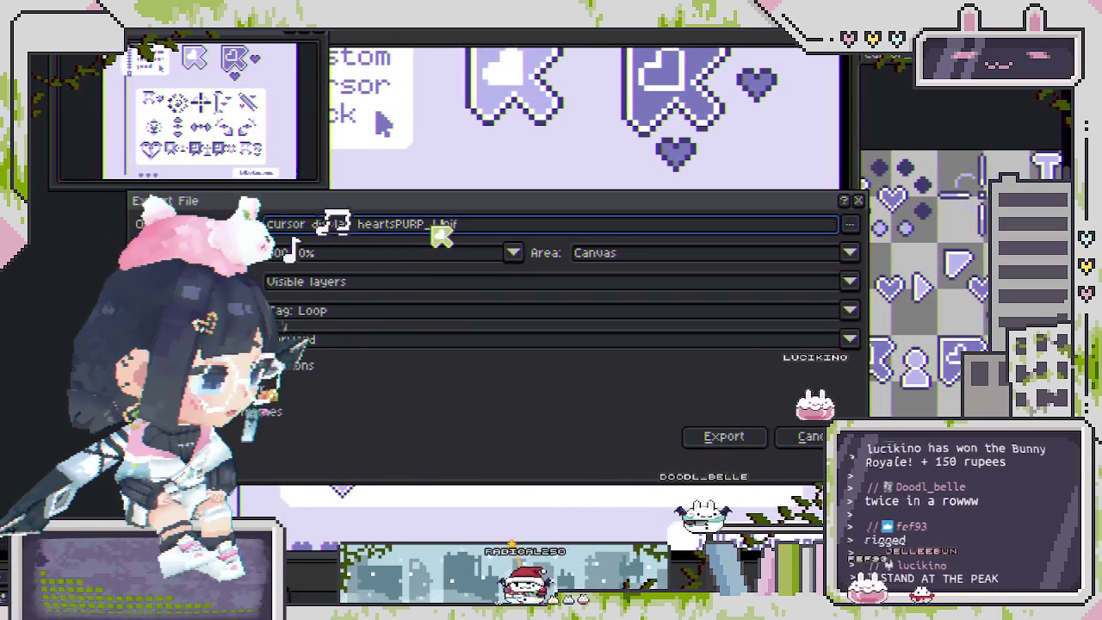
{"action": "type", "text": "_LONG"}
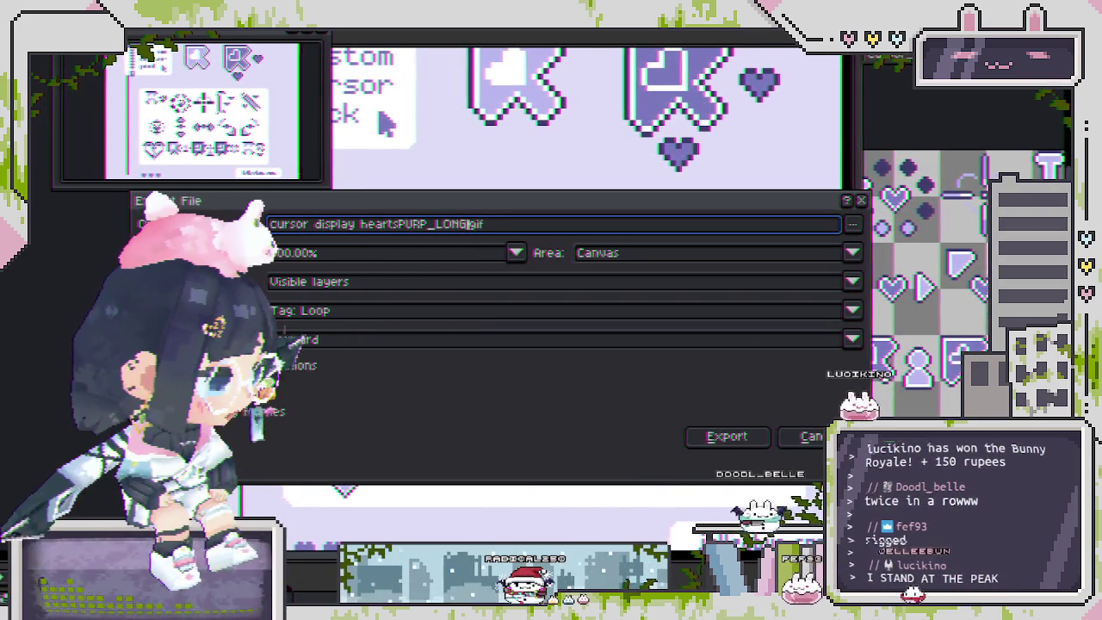
{"action": "left_click", "coordinate": [726, 438]}
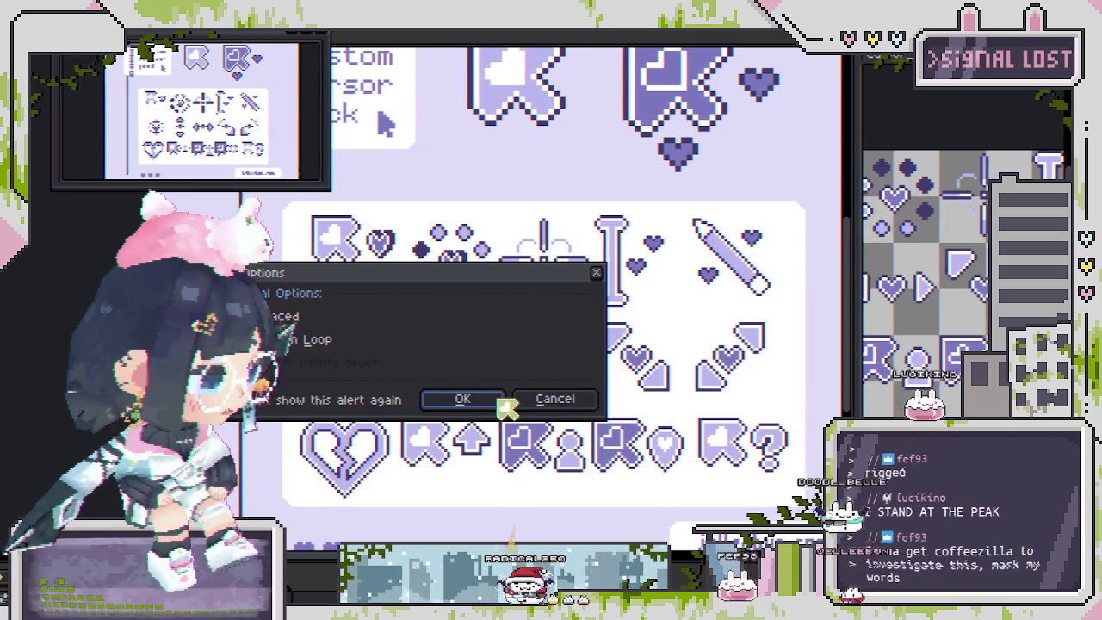
{"action": "left_click", "coordinate": [501, 402]}
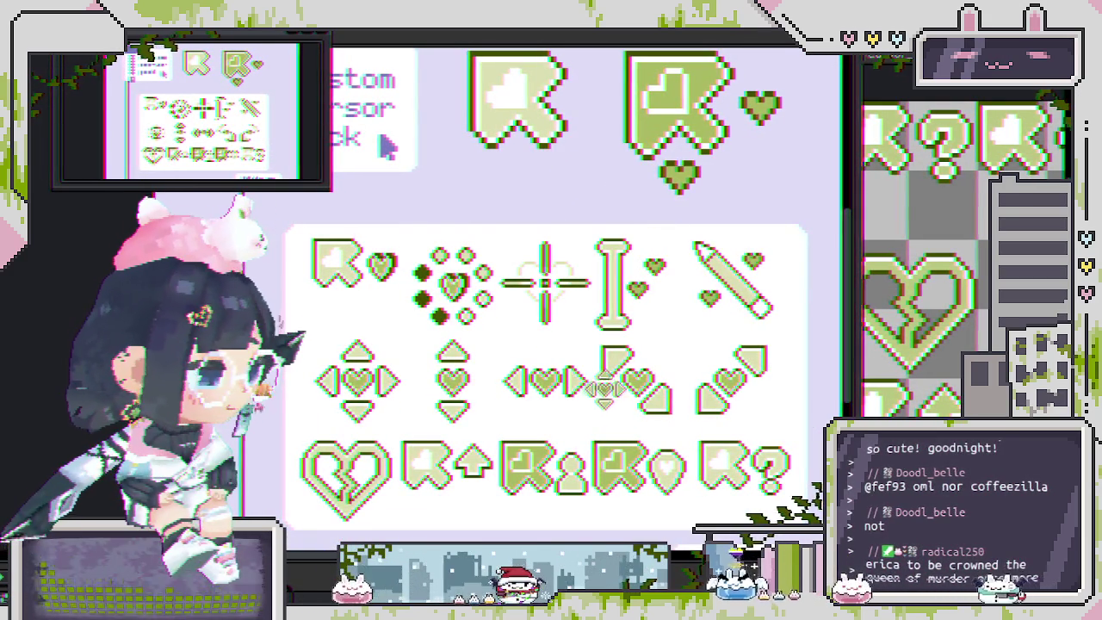
- Open Replace Color on the green-recoloured cursor pack showcase card
{"action": "key", "text": "shift+r"}
- Replace pale green #dadfb2 with deeper green #b9c781, then zoom to inspect the icon rows
{"action": "left_click", "coordinate": [639, 134]}
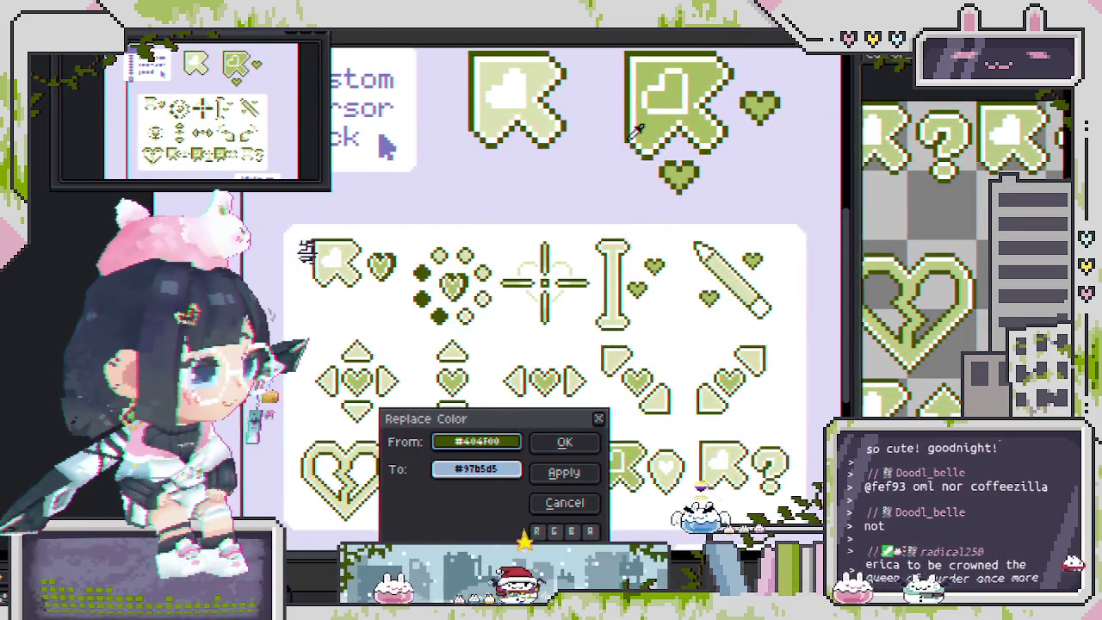
{"action": "right_click", "coordinate": [486, 460]}
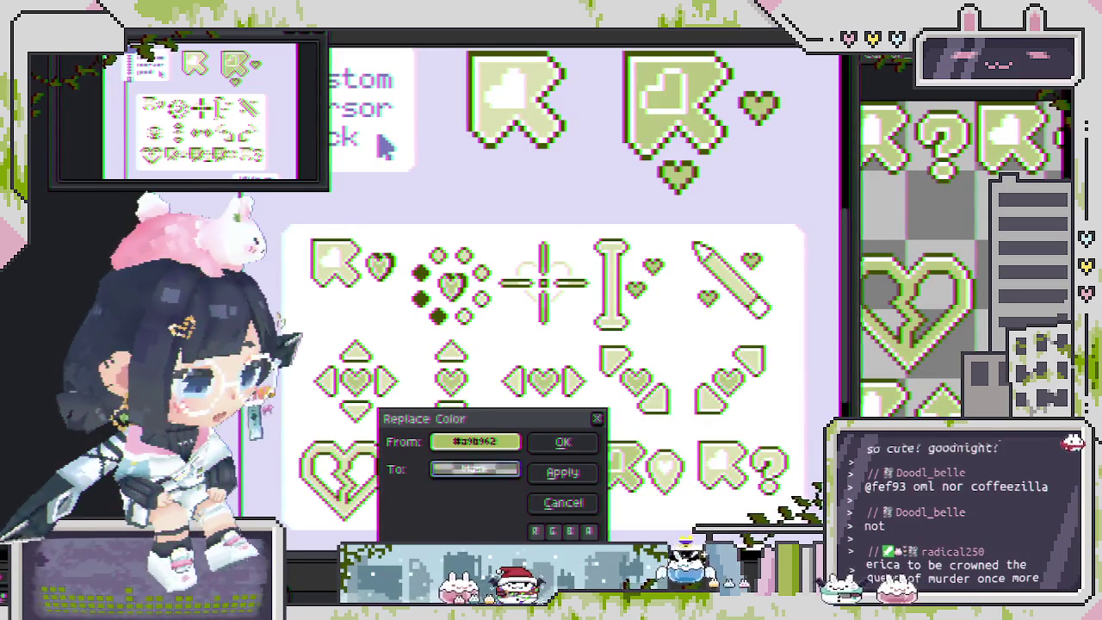
{"action": "left_click", "coordinate": [452, 178]}
{"action": "left_click", "coordinate": [508, 111]}
{"action": "right_click", "coordinate": [476, 469]}
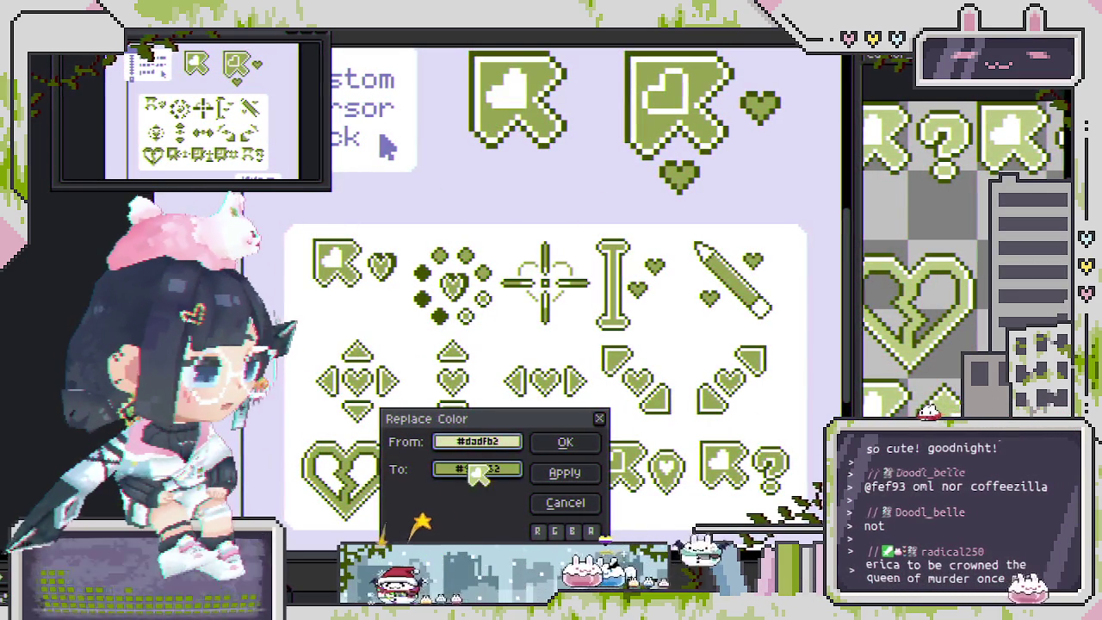
{"action": "right_click", "coordinate": [900, 144]}
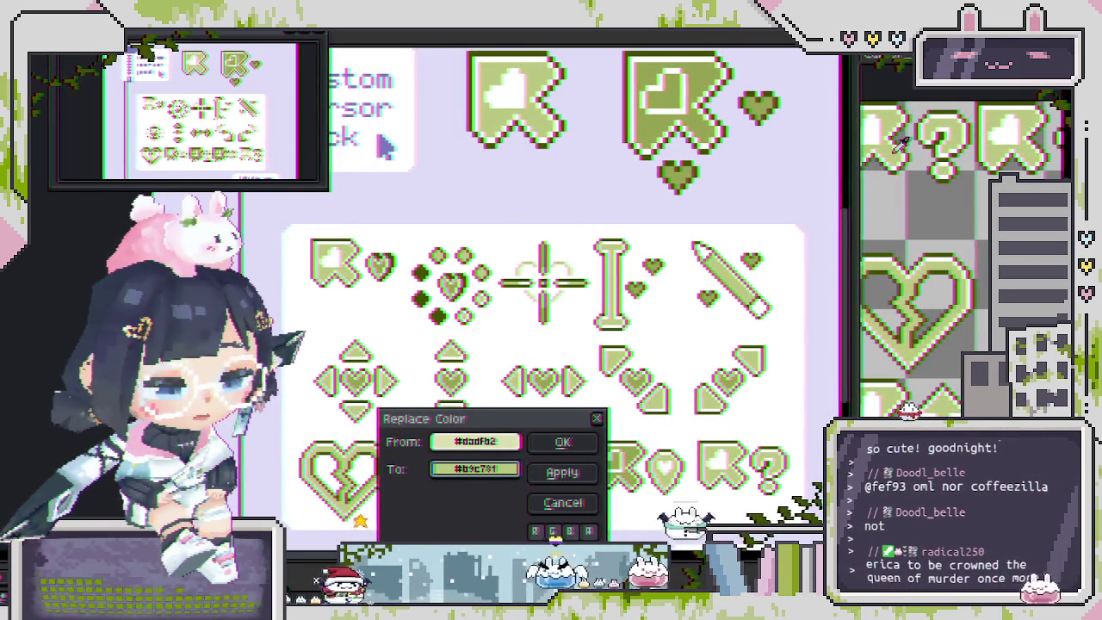
{"action": "left_click", "coordinate": [560, 444]}
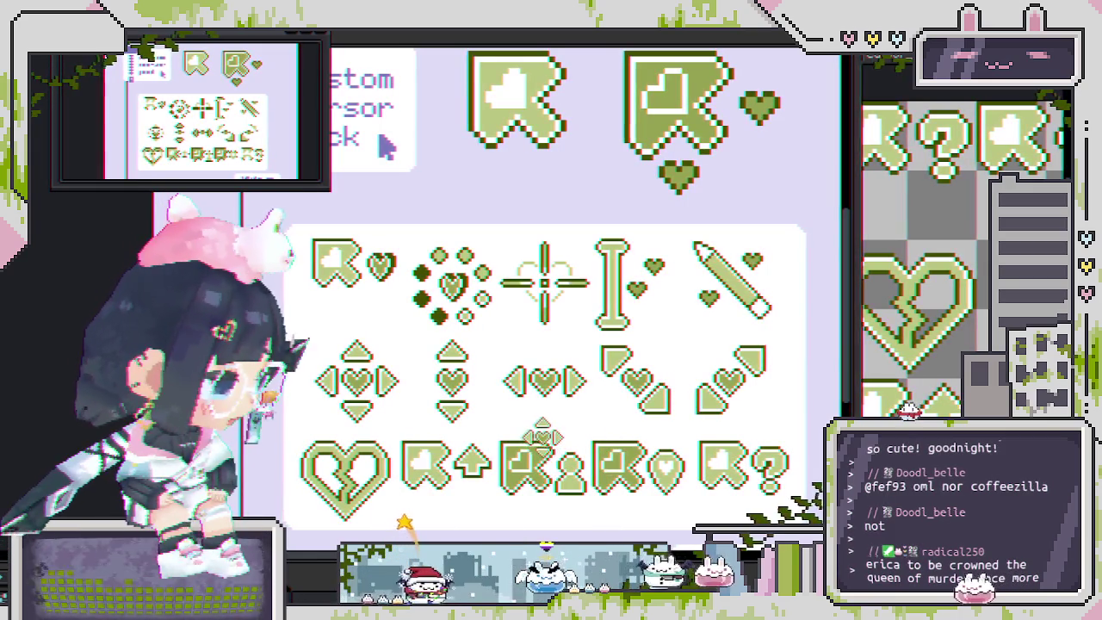
{"action": "scroll", "coordinate": [542, 473], "scroll_direction": "down", "scroll_amount": 1}
{"action": "key", "text": "minus"}
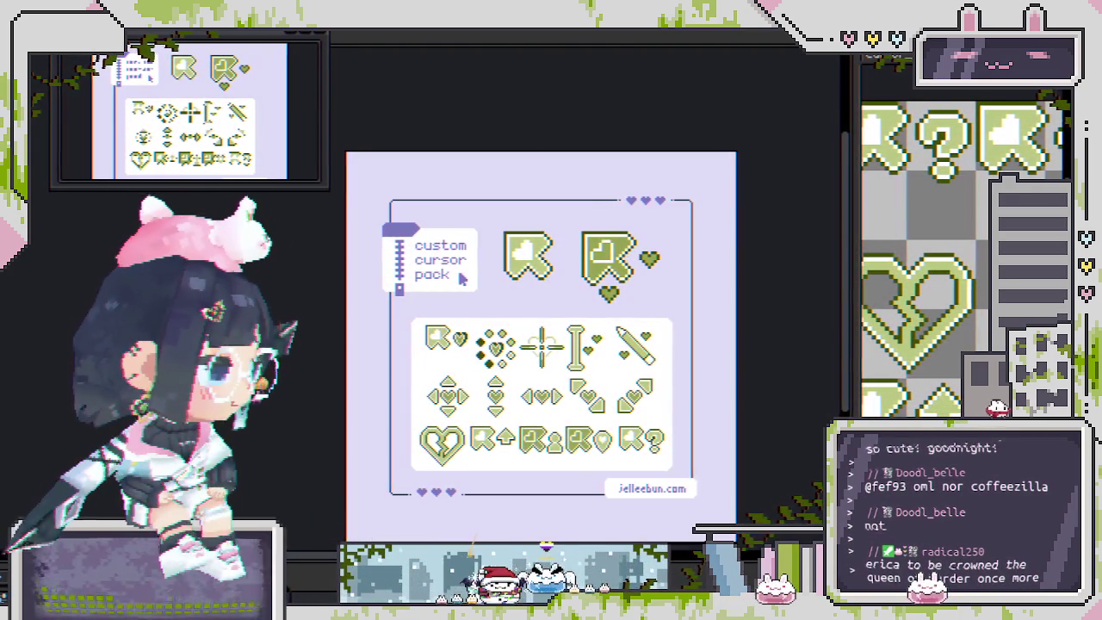
{"action": "key", "text": "plus"}
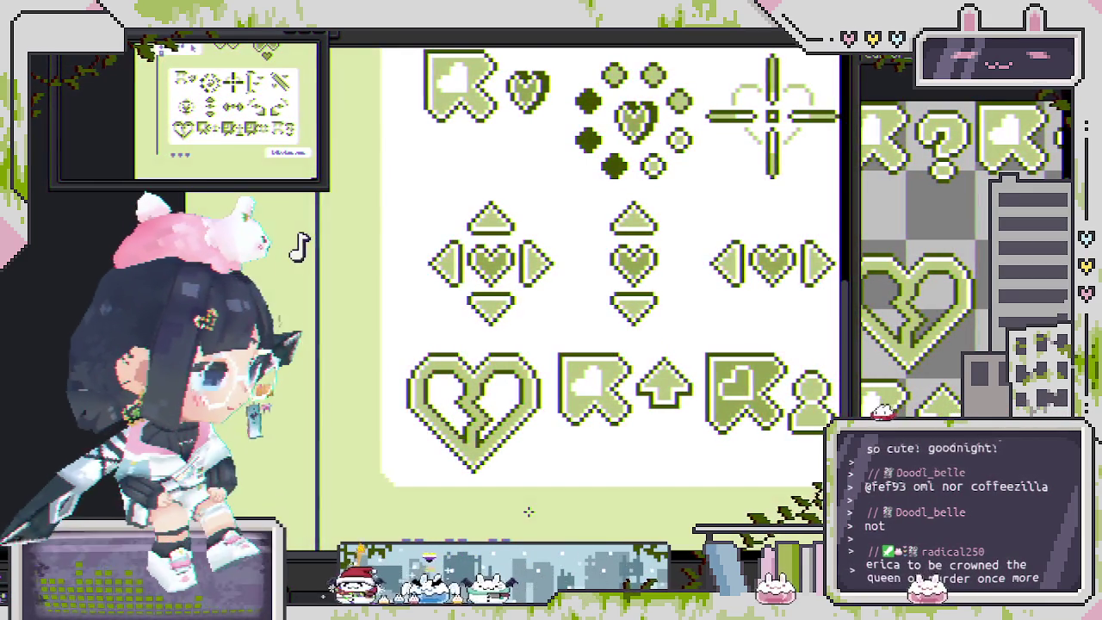
- Zoom in and out to check the all-green showcase card, then save it
{"action": "key", "text": "minus"}
{"action": "key", "text": "minus"}
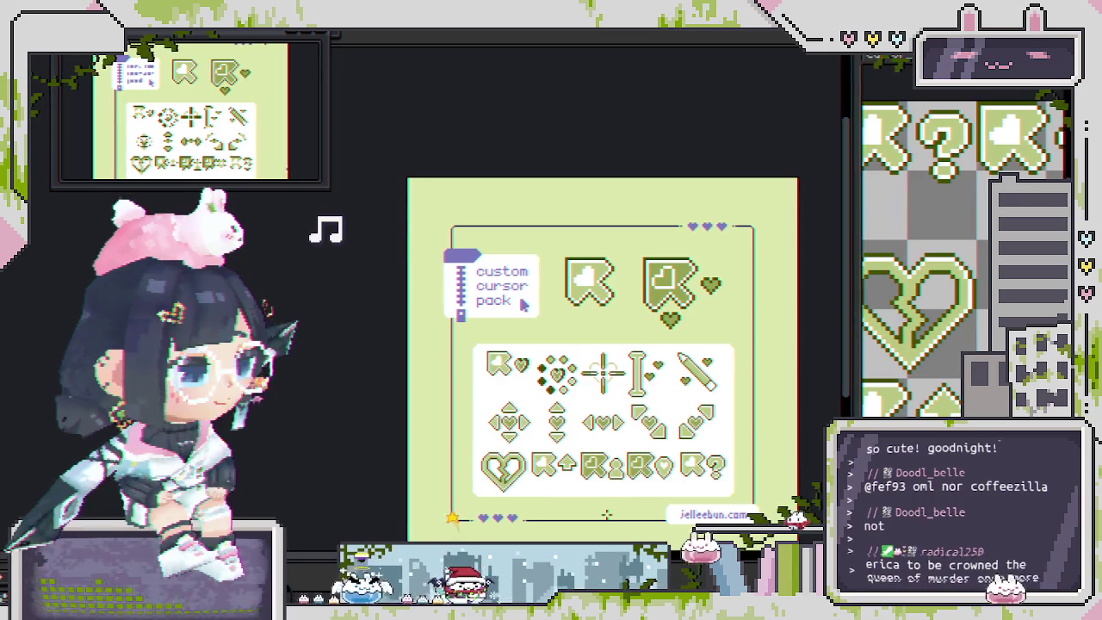
{"action": "key", "text": "plus"}
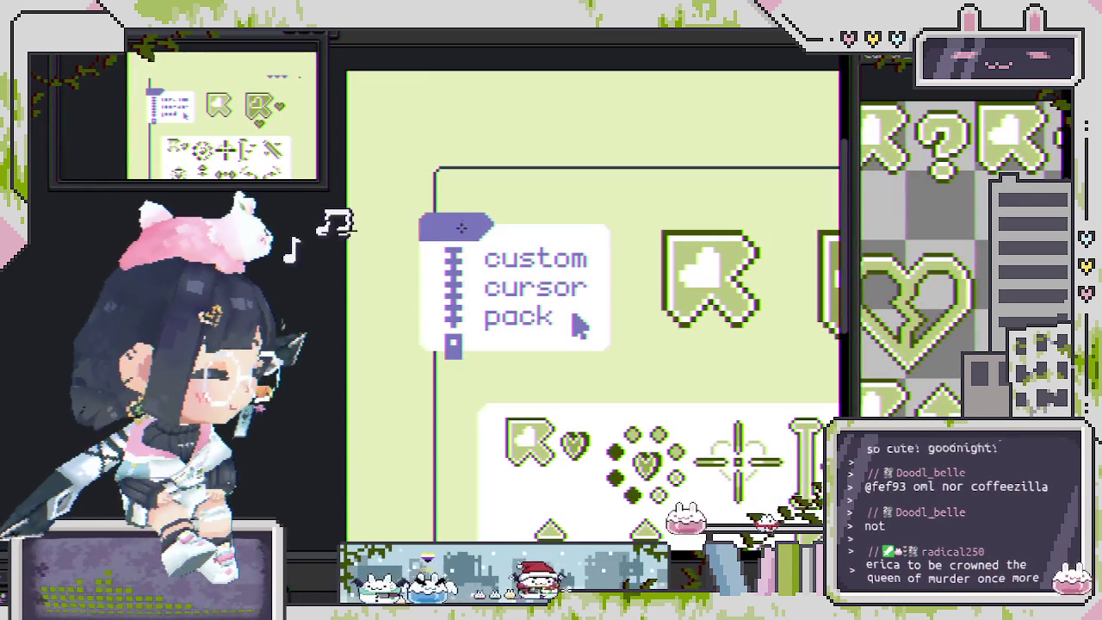
{"action": "key", "text": "minus"}
{"action": "key", "text": "minus"}
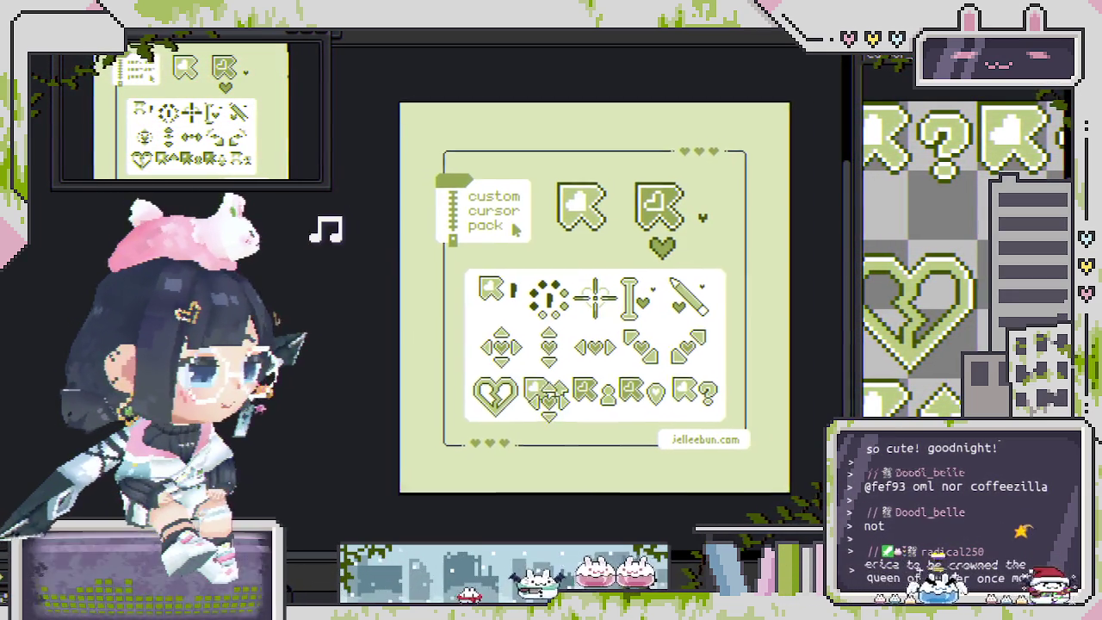
{"action": "key", "text": "ctrl+s"}
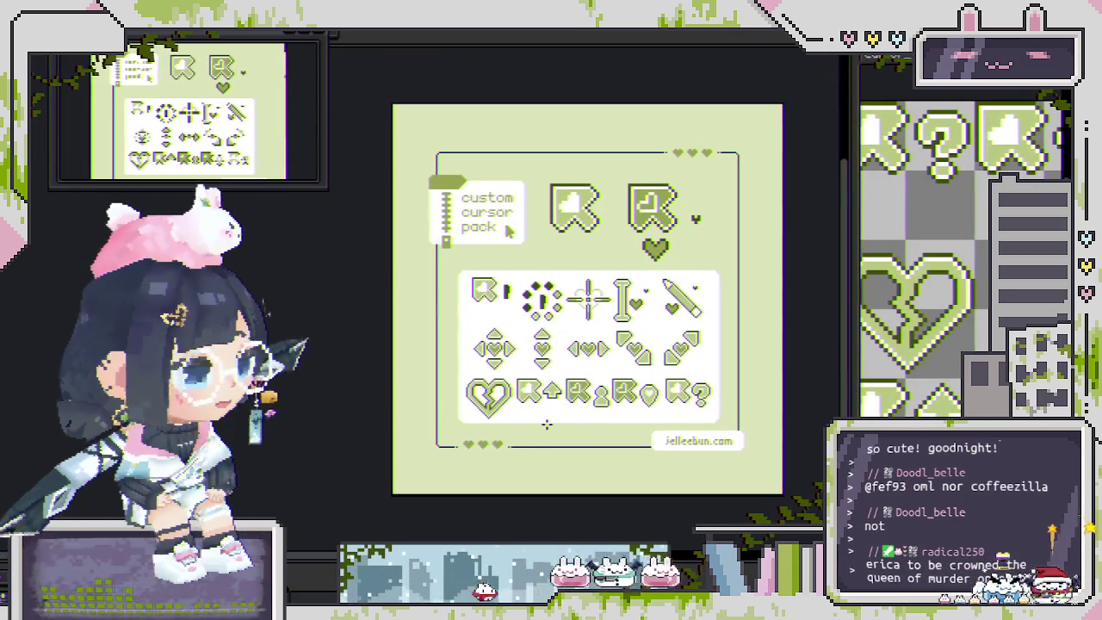
- Export the green sheet as 'cursor display heartsGREEN_LONG.gif', then start renaming the output for another GIF
{"action": "left_click", "coordinate": [545, 420]}
{"action": "key", "text": "ctrl+alt+shift+s"}
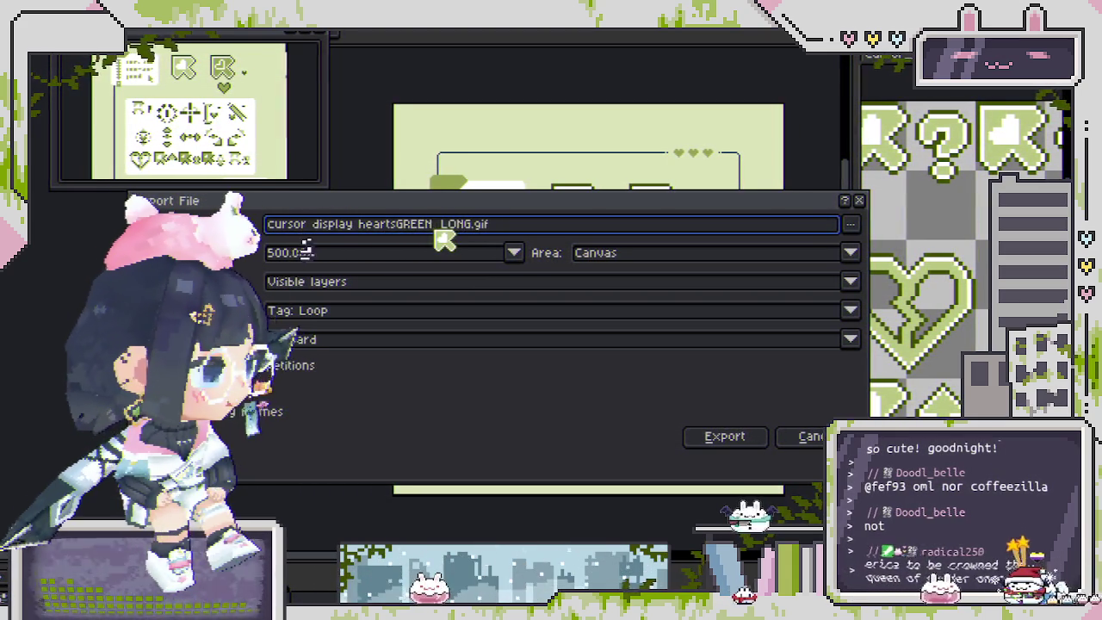
{"action": "key", "text": "Tab"}
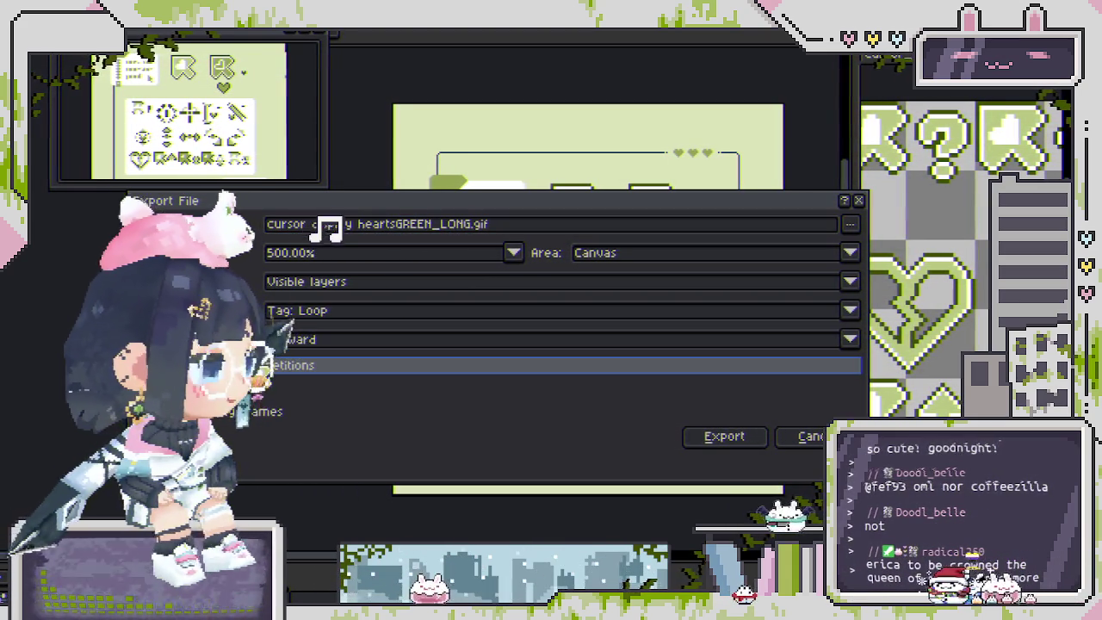
{"action": "left_click", "coordinate": [723, 439]}
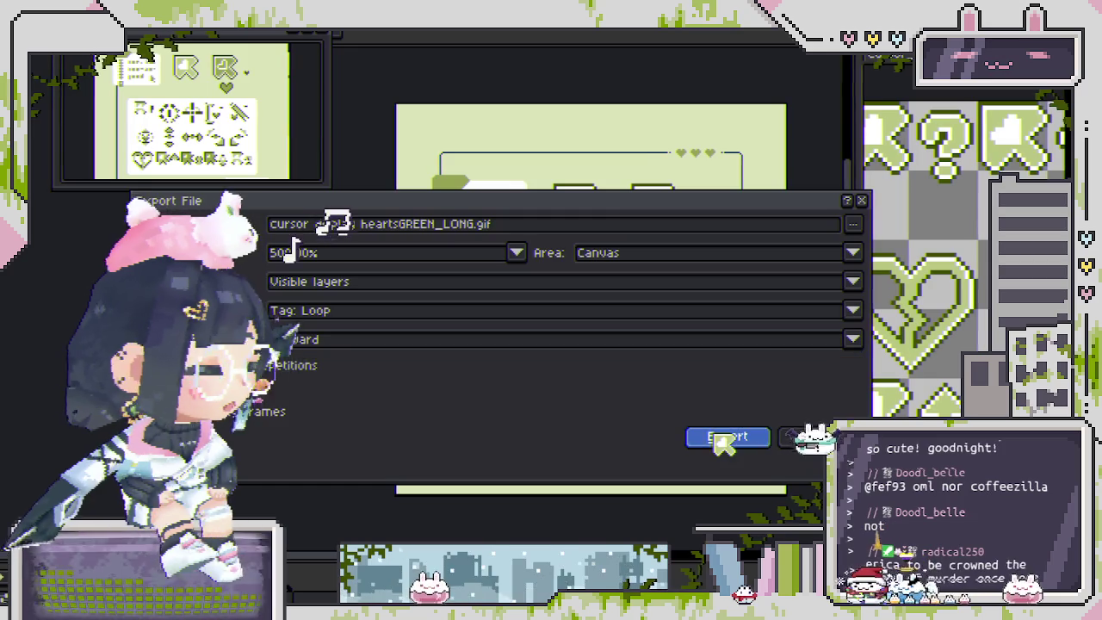
{"action": "left_click", "coordinate": [451, 394]}
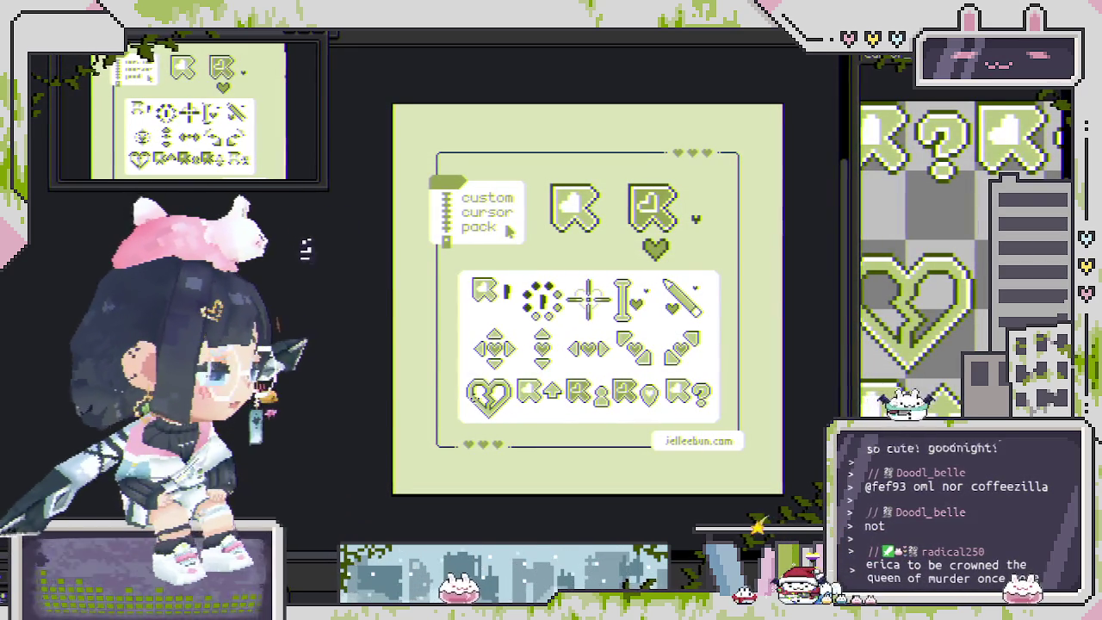
{"action": "key", "text": "ctrl+alt+shift+s"}
{"action": "left_click", "coordinate": [474, 225]}
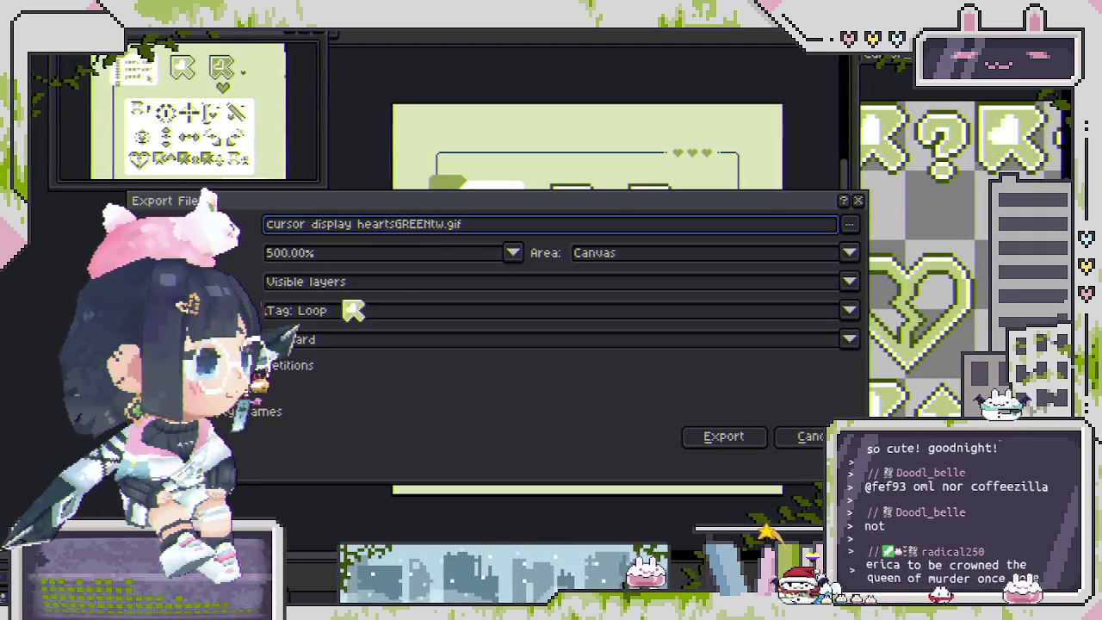
- Export the green display sheet as heartsGREENtw.gif, accepting the GIF options
{"action": "left_click", "coordinate": [725, 437]}
{"action": "key", "text": "Return"}
{"action": "key", "text": "ctrl+alt+shift+s"}
- Shorten the export name to heartsGREEN.gif, then cancel the Export File dialog
{"action": "left_click", "coordinate": [451, 227]}
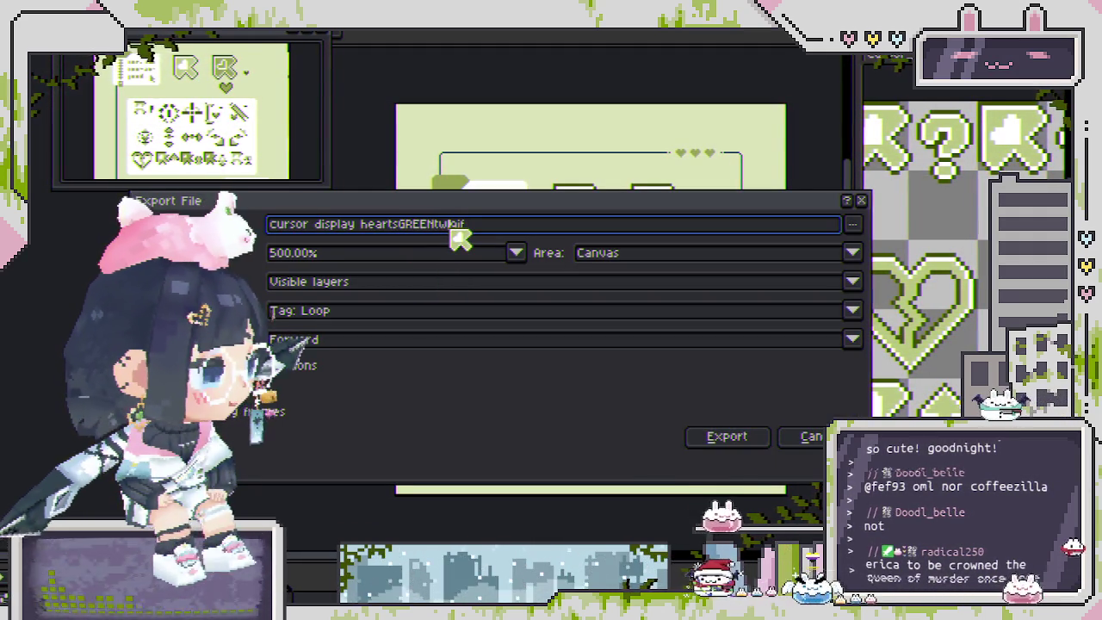
{"action": "key", "text": "BackSpace"}
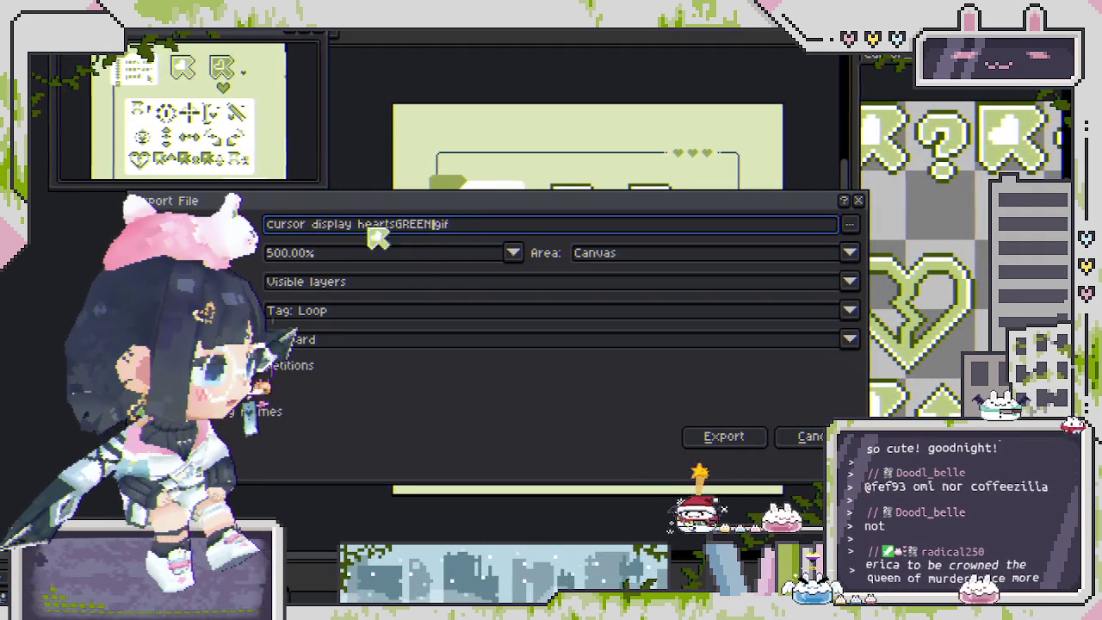
{"action": "key", "text": "Return"}
{"action": "left_click_drag", "start_coordinate": [438, 400], "coordinate": [477, 204]}
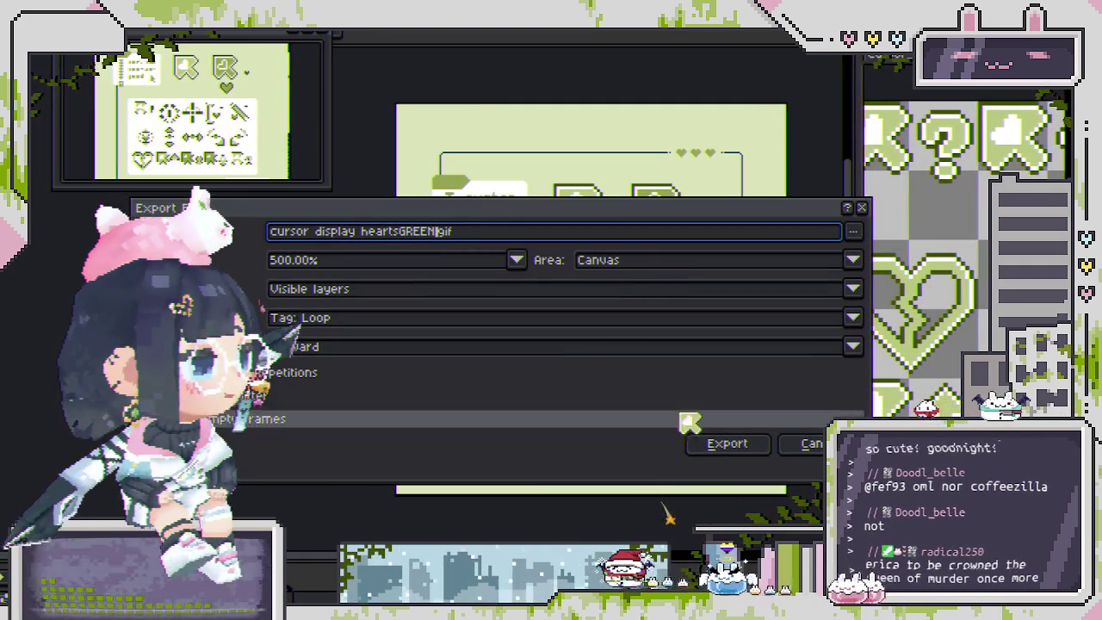
{"action": "left_click", "coordinate": [810, 444]}
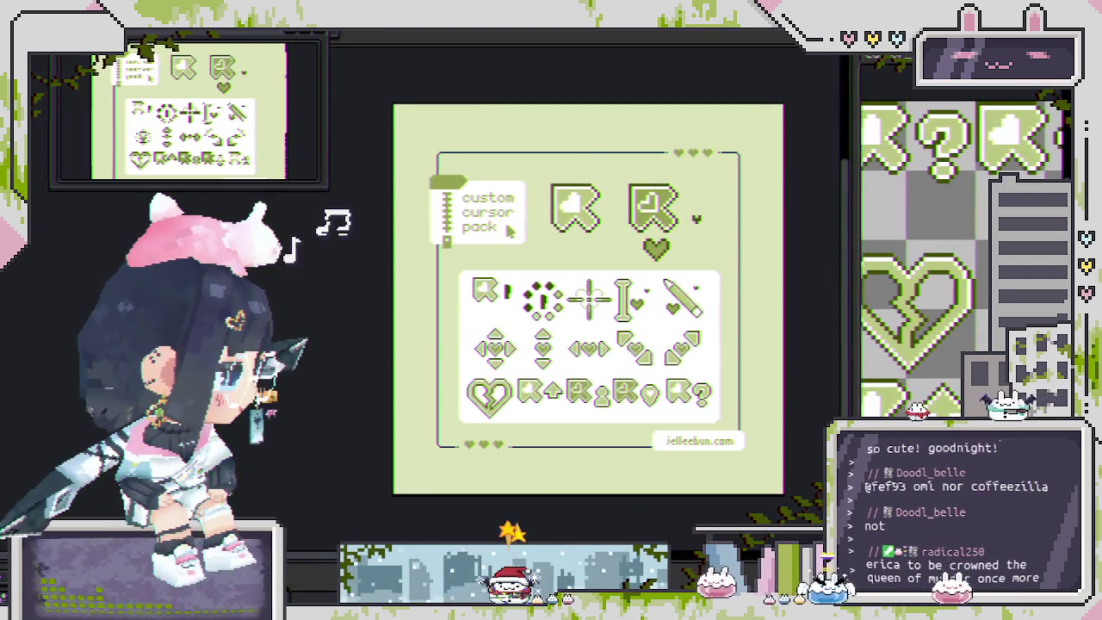
- Inspect the watermark layer's properties (Subtract, 10% opacity) without changing them
{"action": "scroll", "coordinate": [626, 362], "scroll_direction": "up", "scroll_amount": 3}
{"action": "scroll", "coordinate": [626, 362], "scroll_direction": "down", "scroll_amount": 2}
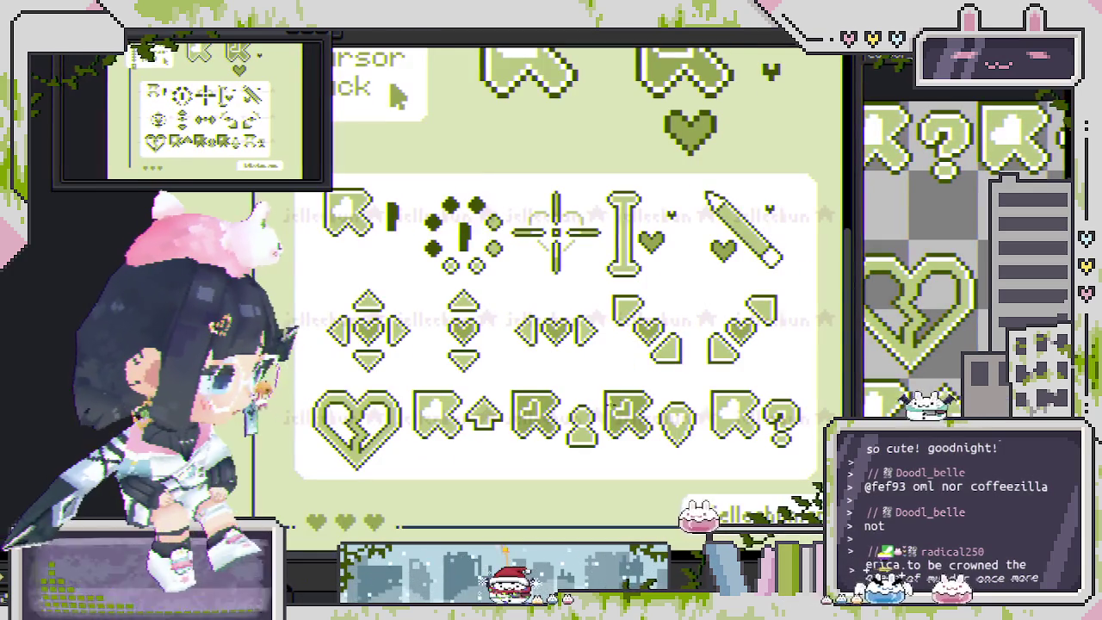
{"action": "key", "text": "shift+p"}
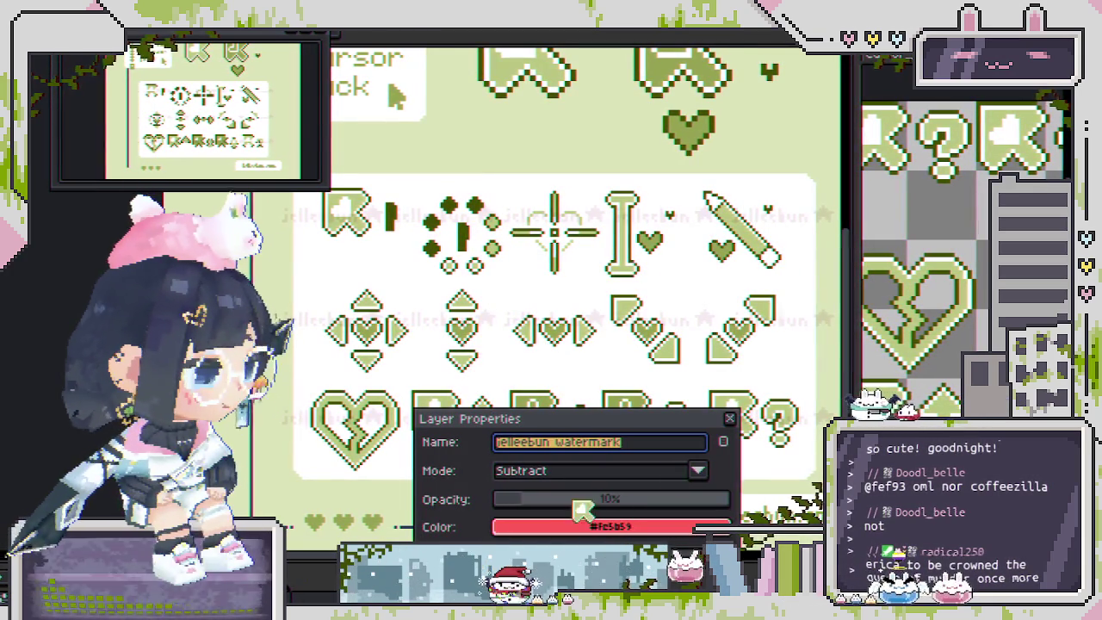
{"action": "left_click", "coordinate": [727, 419]}
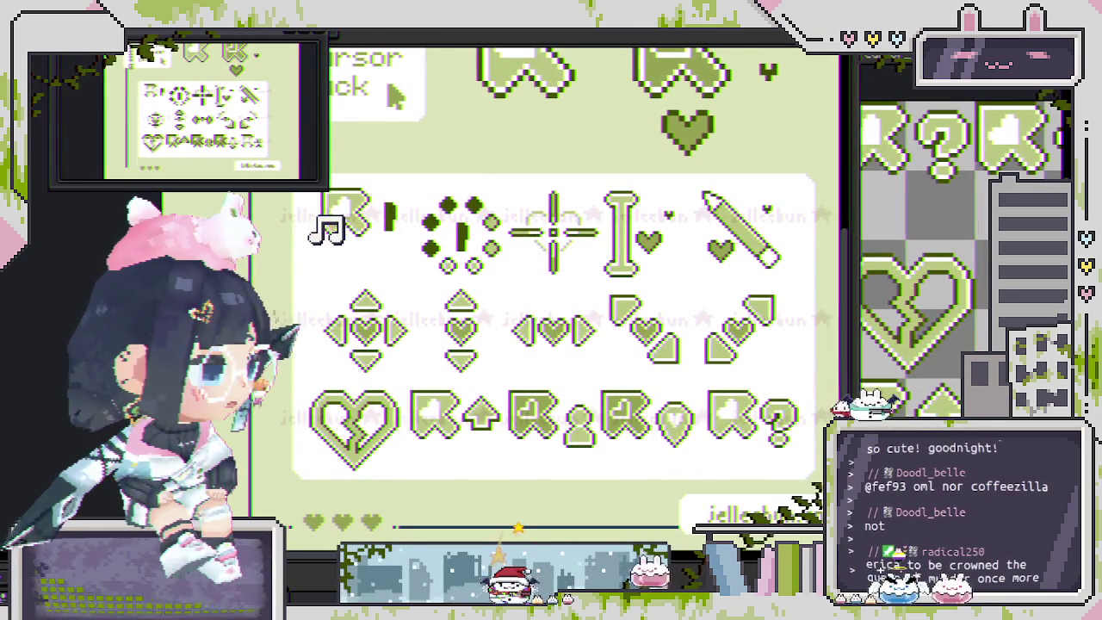
{"action": "key", "text": "shift+p"}
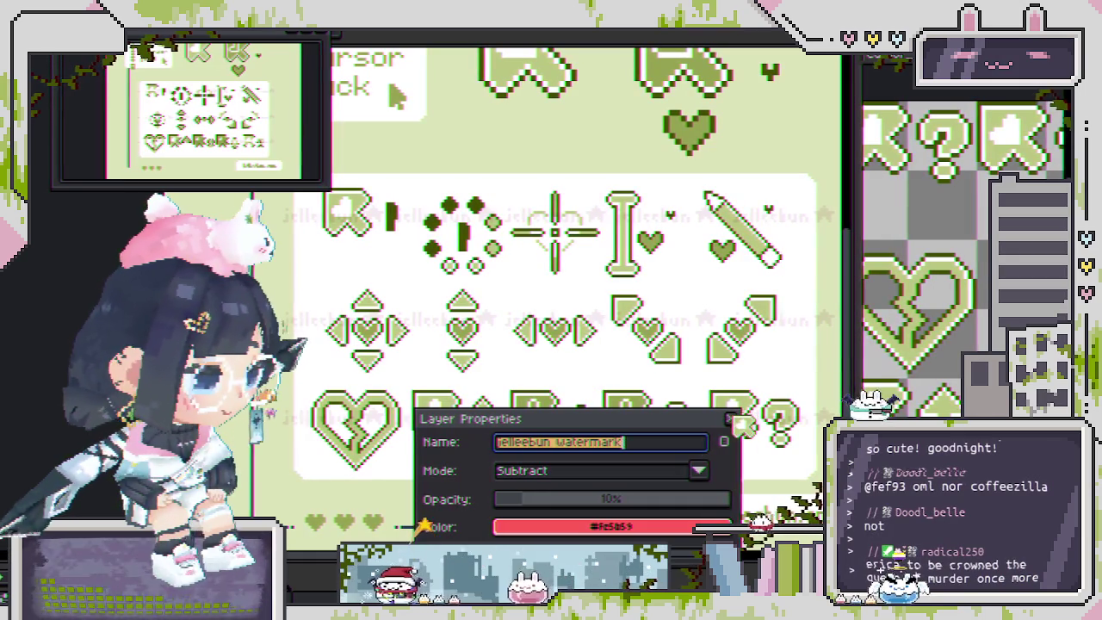
{"action": "key", "text": "Return"}
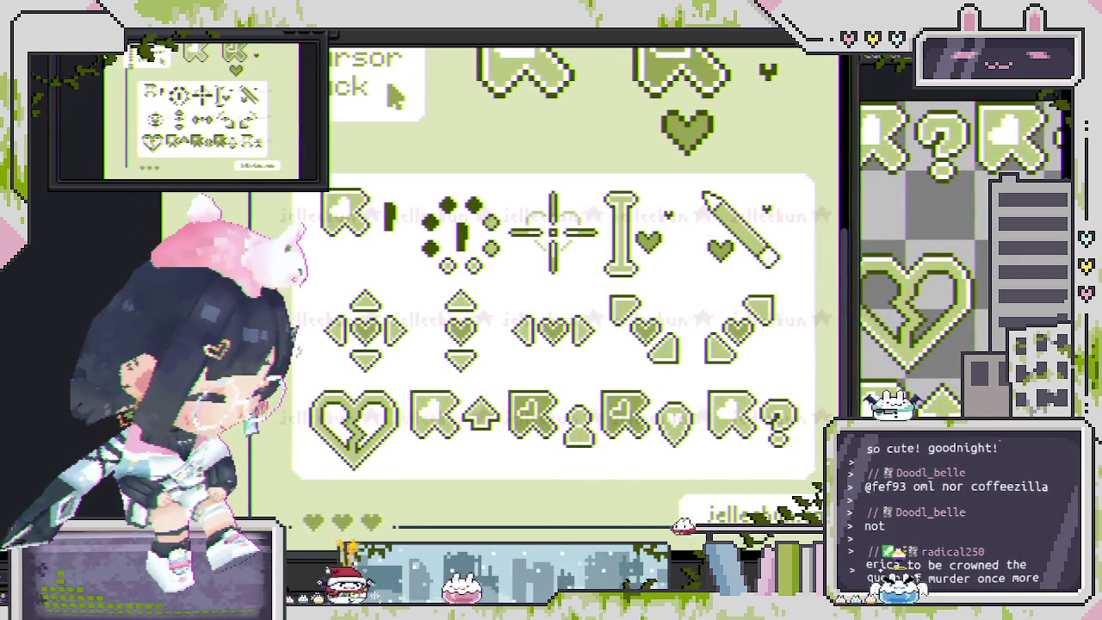
- Shift the watermark's hue by -132 from pink to blue and zoom out to the whole sheet
{"action": "key", "text": "ctrl+u"}
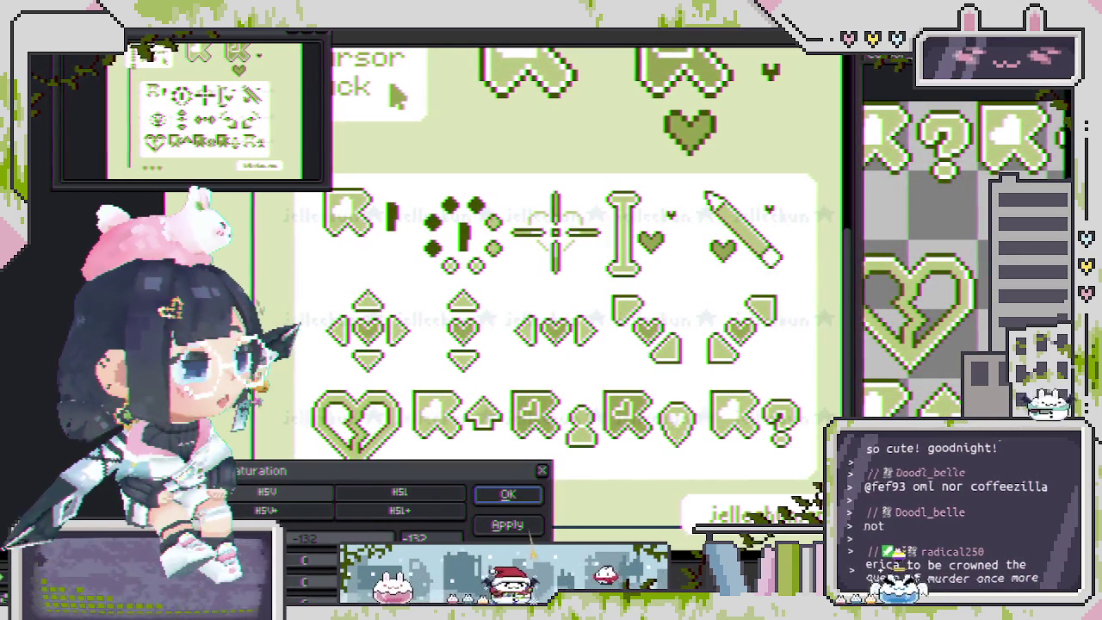
{"action": "left_click", "coordinate": [509, 494]}
{"action": "key", "text": "minus"}
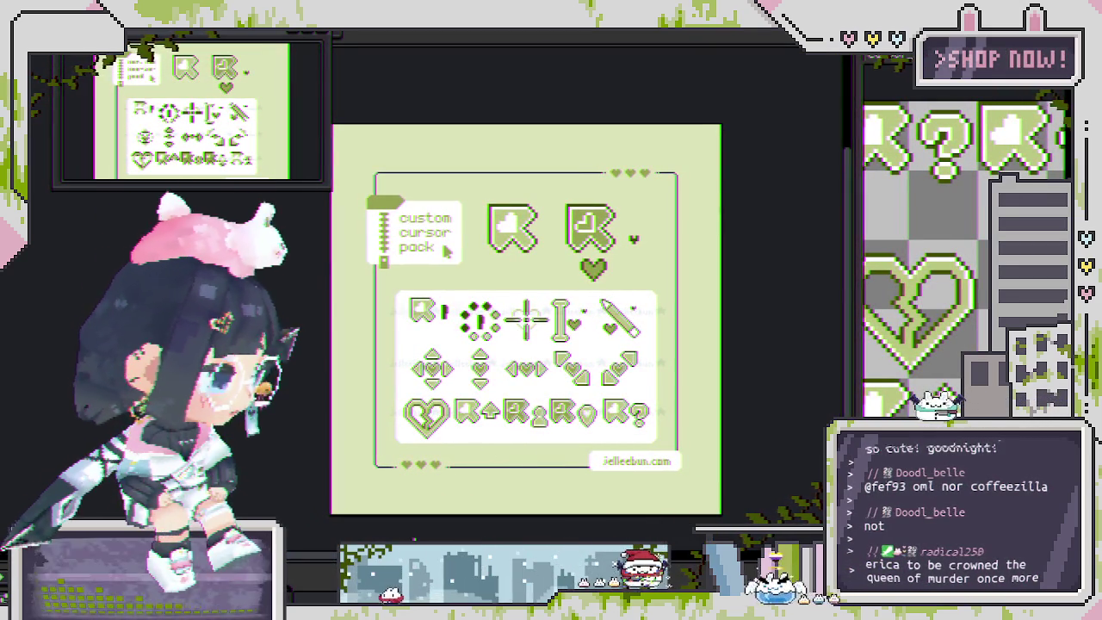
- Export the watermarked green display sheet as the GREENtw GIF
{"action": "key", "text": "ctrl+alt+shift+s"}
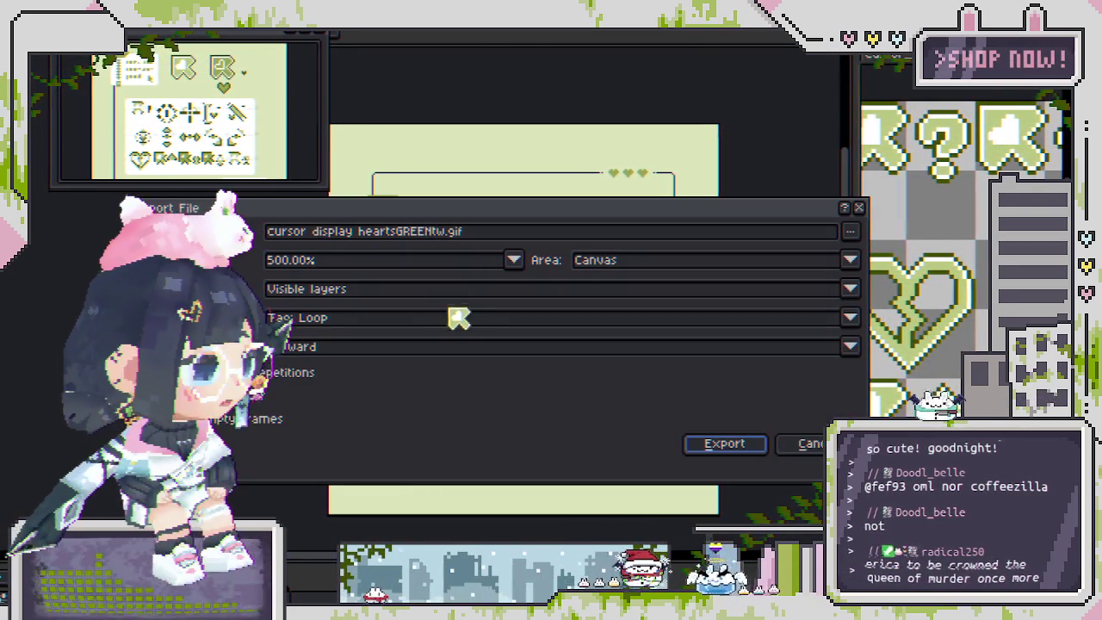
{"action": "left_click", "coordinate": [723, 444]}
{"action": "left_click", "coordinate": [442, 398]}
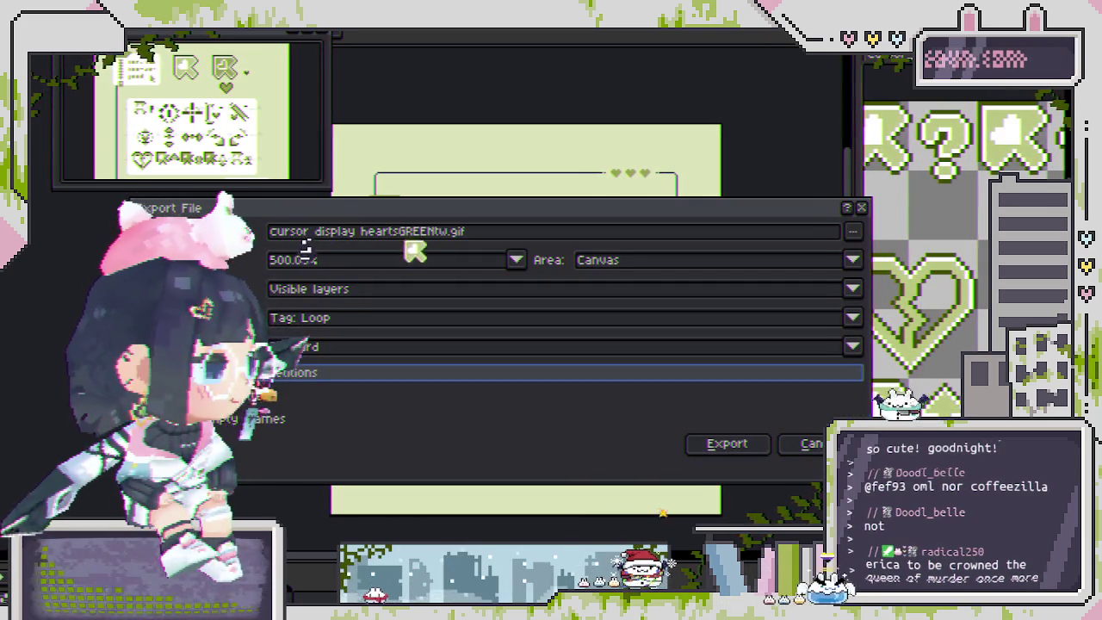
- Rename the output toward heartsGREEN_LONG.gif and export the GIF again
{"action": "left_click", "coordinate": [449, 236]}
{"action": "key", "text": "BackSpace"}
{"action": "key", "text": "BackSpace"}
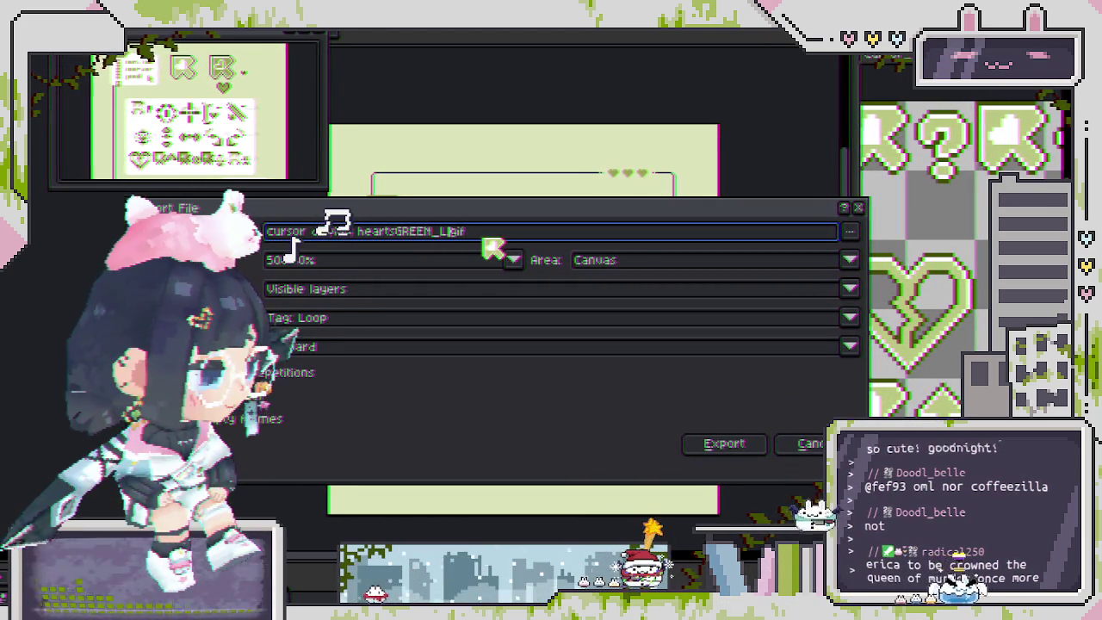
{"action": "type", "text": "ONG"}
{"action": "key", "text": "Return"}
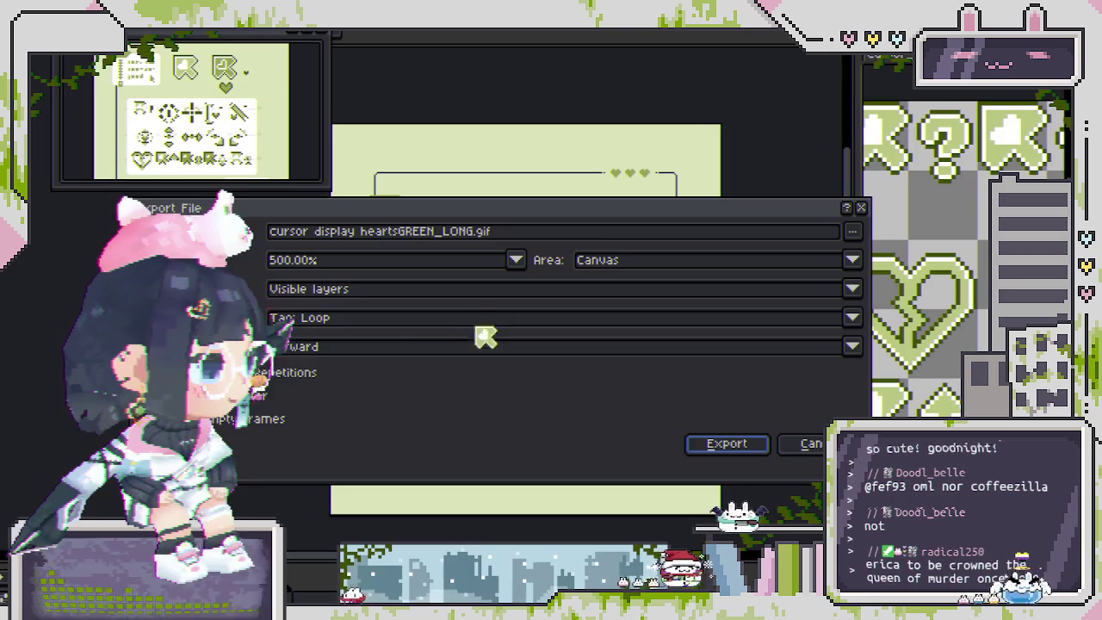
{"action": "left_click", "coordinate": [479, 232]}
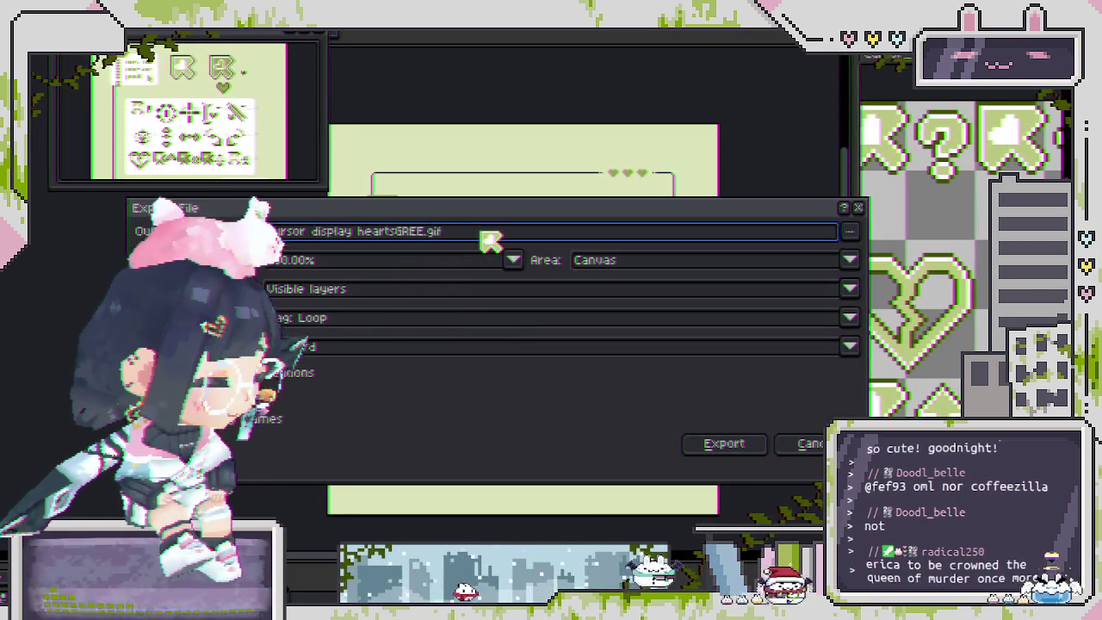
{"action": "key", "text": "Return"}
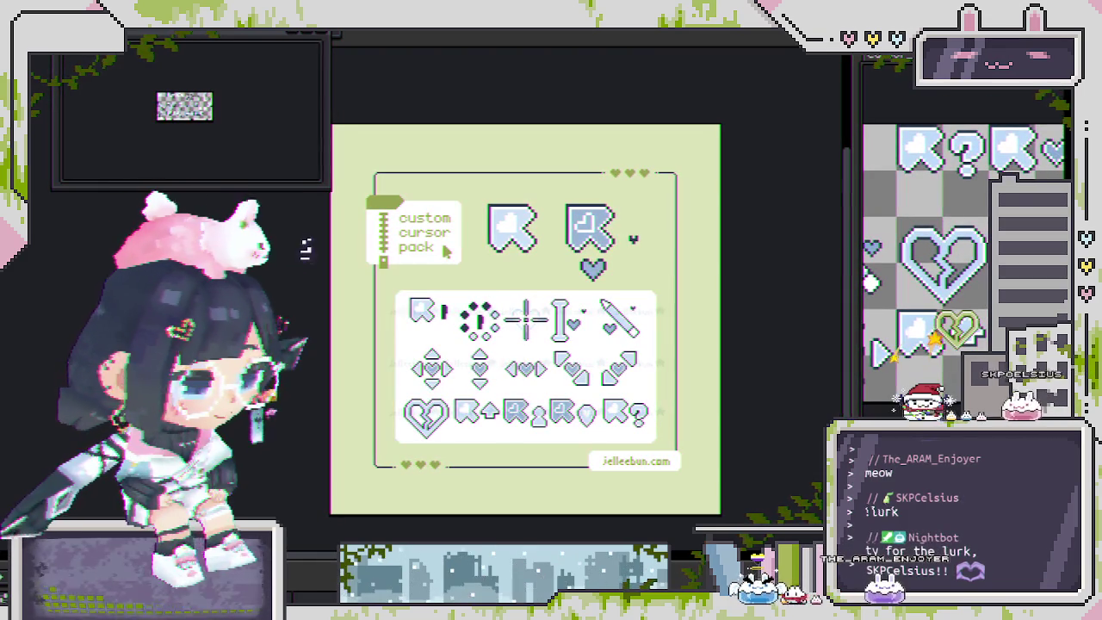
{"action": "left_click", "coordinate": [593, 258]}
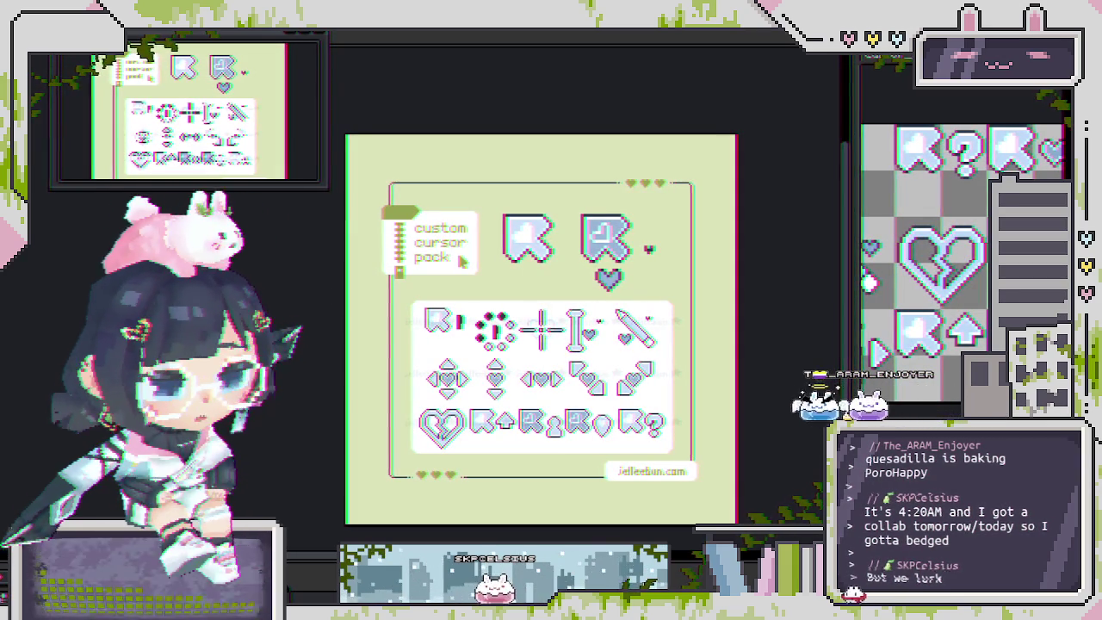
{"action": "mouse_move", "coordinate": [536, 105]}
{"action": "left_mouse_down"}
{"action": "mouse_move", "coordinate": [640, 81]}
{"action": "mouse_move", "coordinate": [579, 88]}
{"action": "mouse_move", "coordinate": [623, 197]}
{"action": "mouse_move", "coordinate": [588, 200]}
{"action": "left_mouse_up"}
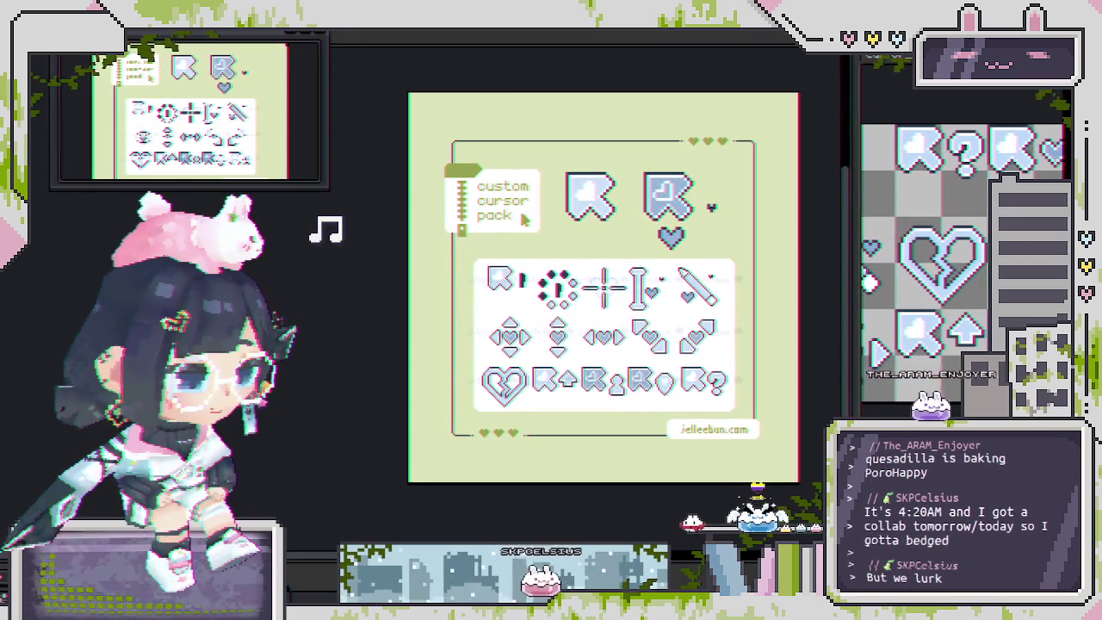
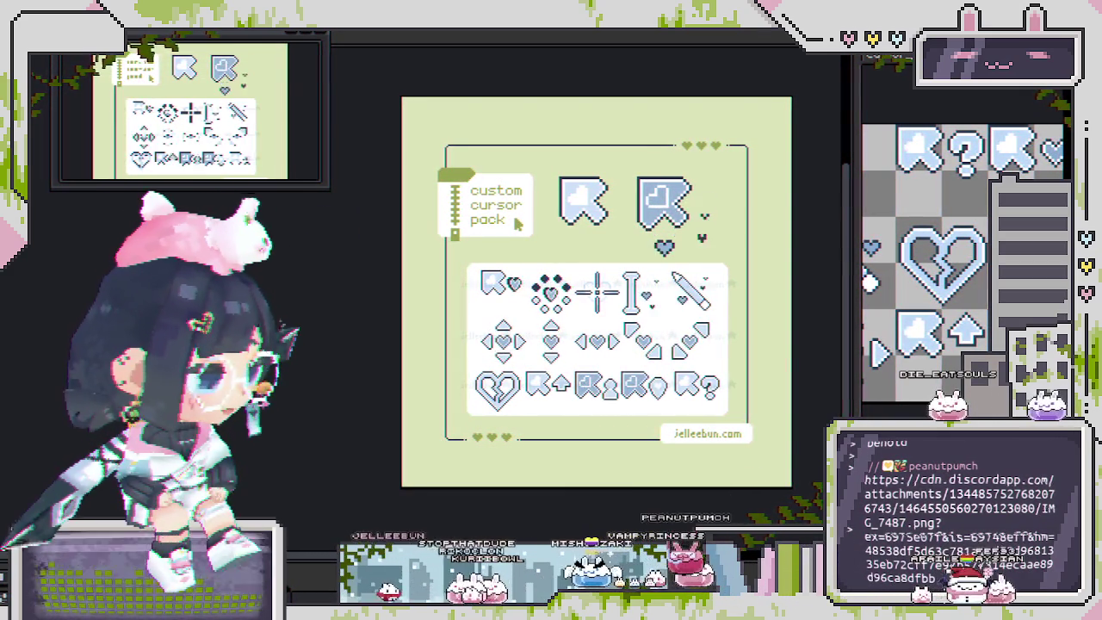
- Switch to the Chrome tab showing the viewer's shared IMG_7487.png artwork
{"action": "key", "text": "alt+Tab"}
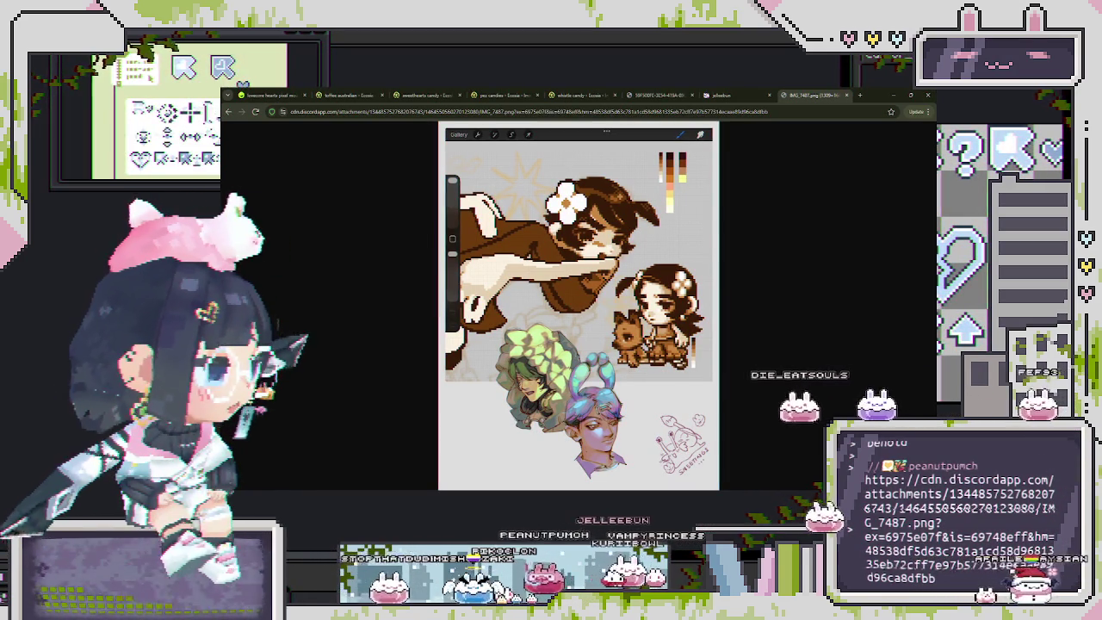
- Zoom in twice on IMG_7487.png and scroll around the pixel-art girl with her dog
{"action": "key", "text": "ctrl+plus"}
{"action": "key", "text": "ctrl+plus"}
{"action": "key", "text": "ctrl+plus"}
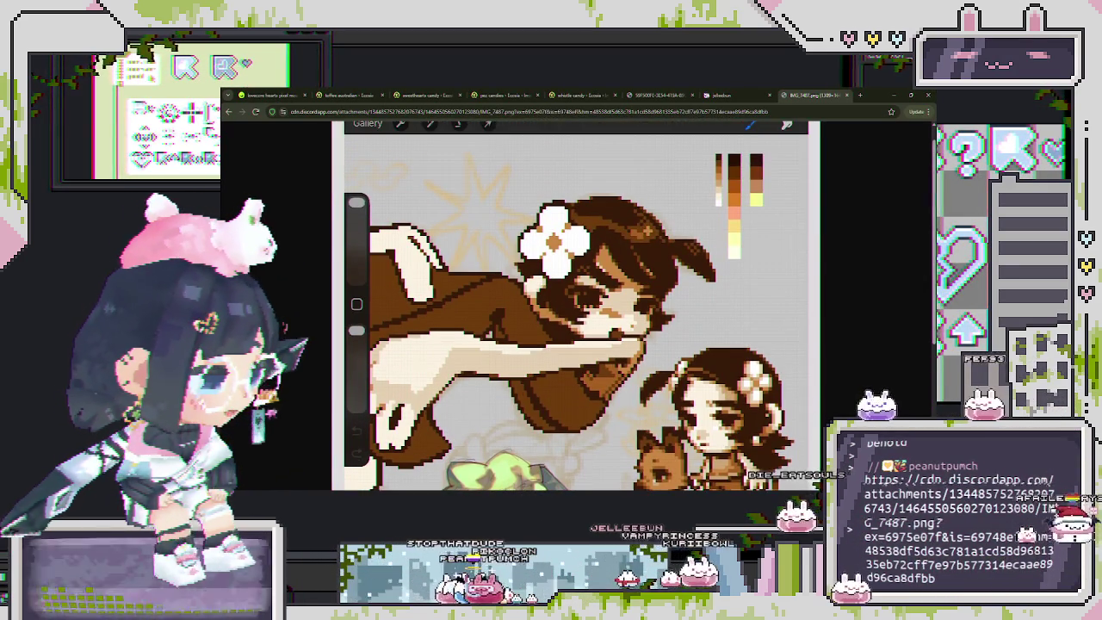
{"action": "key", "text": "ctrl+plus"}
{"action": "scroll", "coordinate": [575, 306], "scroll_direction": "up", "scroll_amount": 1}
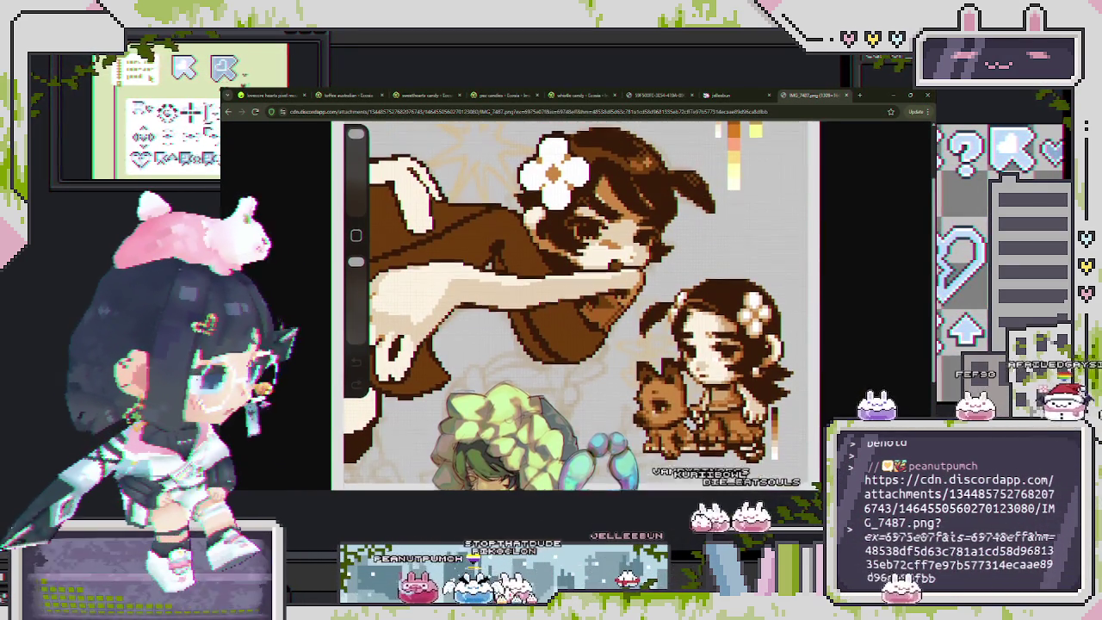
{"action": "scroll", "coordinate": [575, 307], "scroll_direction": "up", "scroll_amount": 1}
{"action": "scroll", "coordinate": [575, 306], "scroll_direction": "down", "scroll_amount": 1}
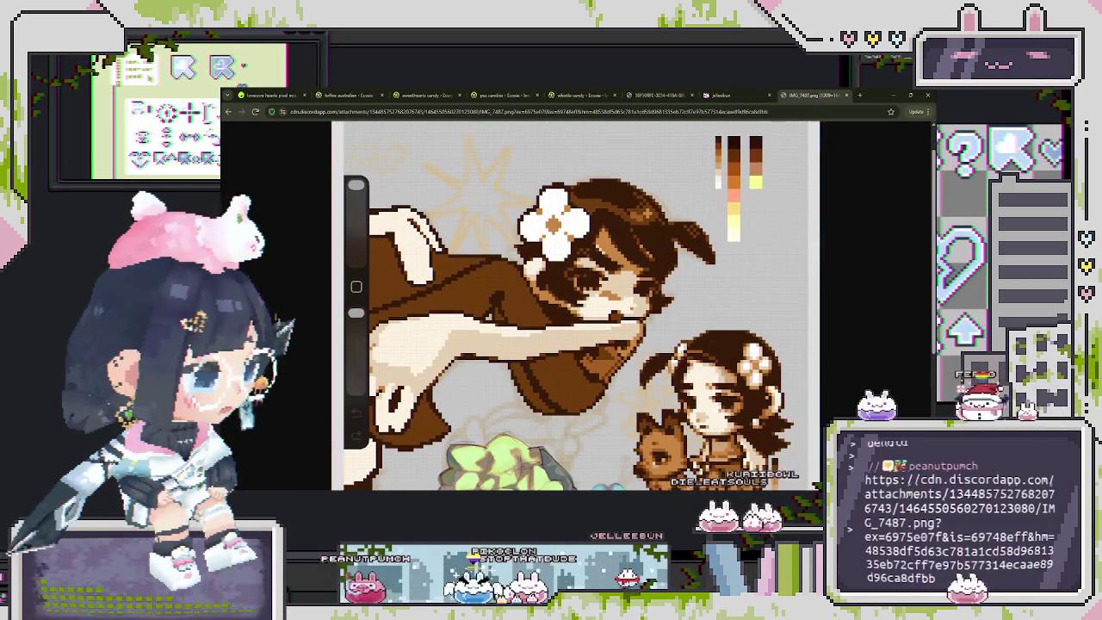
{"action": "scroll", "coordinate": [575, 307], "scroll_direction": "up", "scroll_amount": 1}
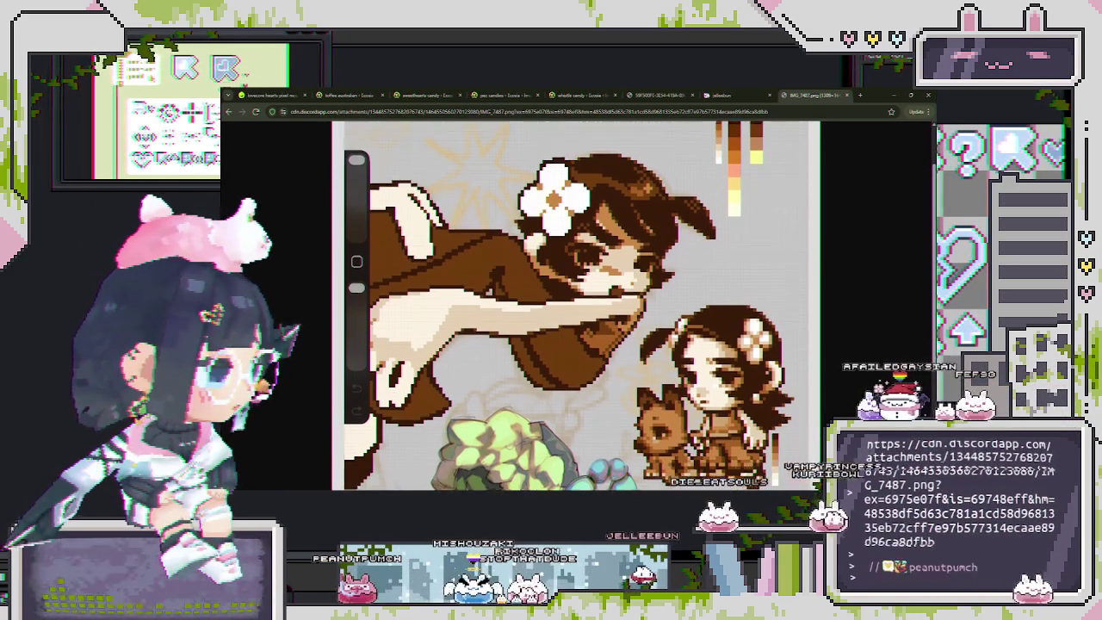
{"action": "scroll", "coordinate": [575, 306], "scroll_direction": "down", "scroll_amount": 1}
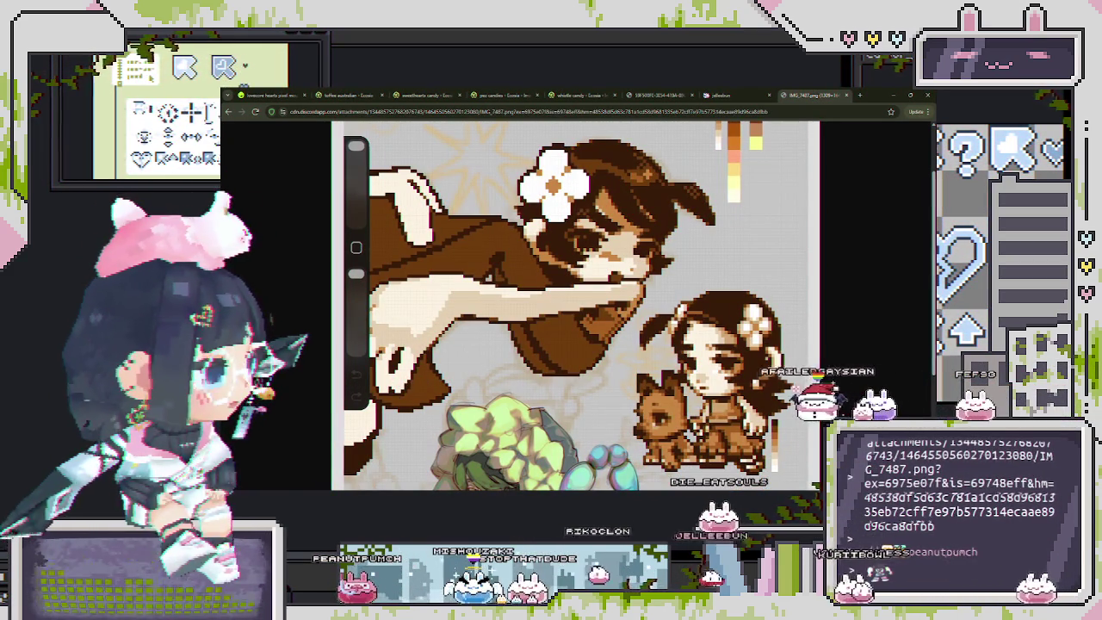
{"action": "scroll", "coordinate": [575, 306], "scroll_direction": "up", "scroll_amount": 1}
{"action": "scroll", "coordinate": [575, 306], "scroll_direction": "up", "scroll_amount": 1}
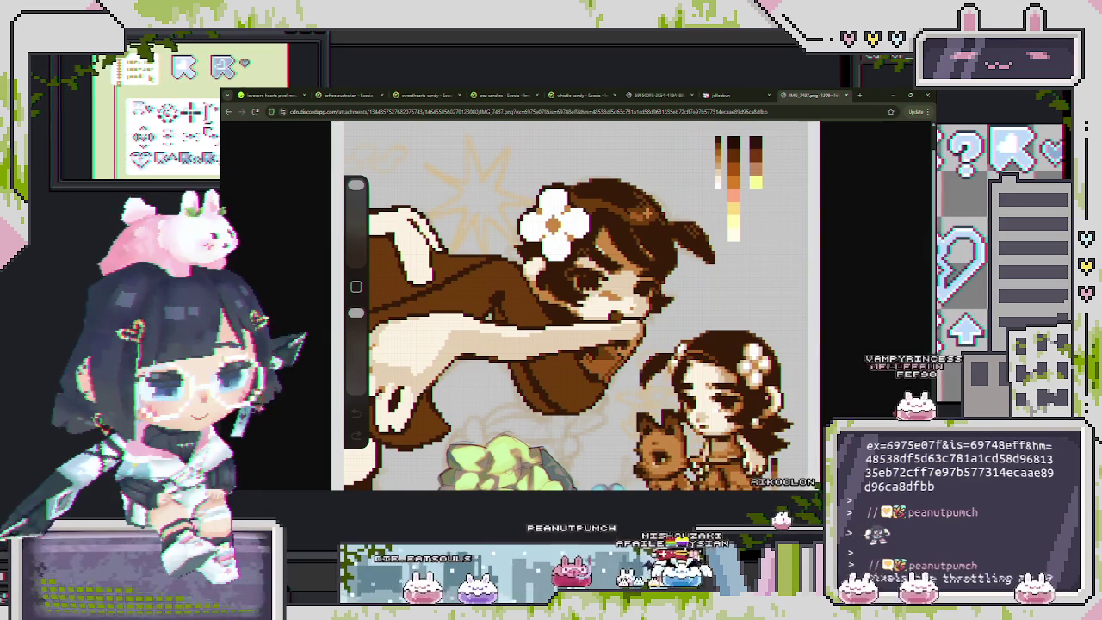
{"action": "scroll", "coordinate": [575, 305], "scroll_direction": "down", "scroll_amount": 2}
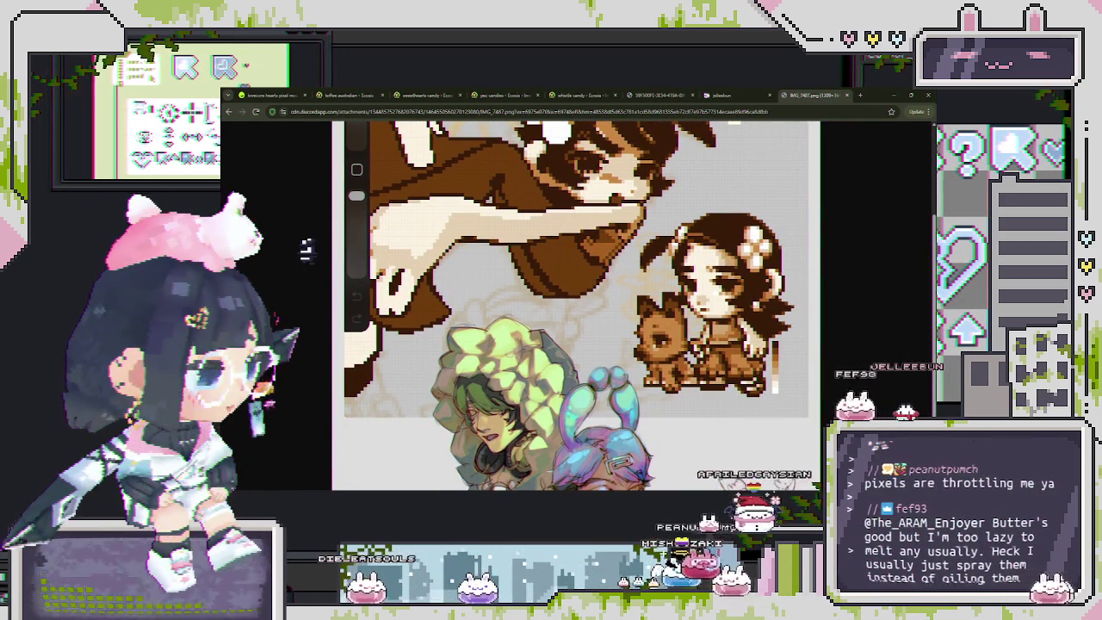
- Zoom in once more and pan across the green-haired and blue-haired painted portraits
{"action": "scroll", "coordinate": [575, 306], "scroll_direction": "down", "scroll_amount": 2}
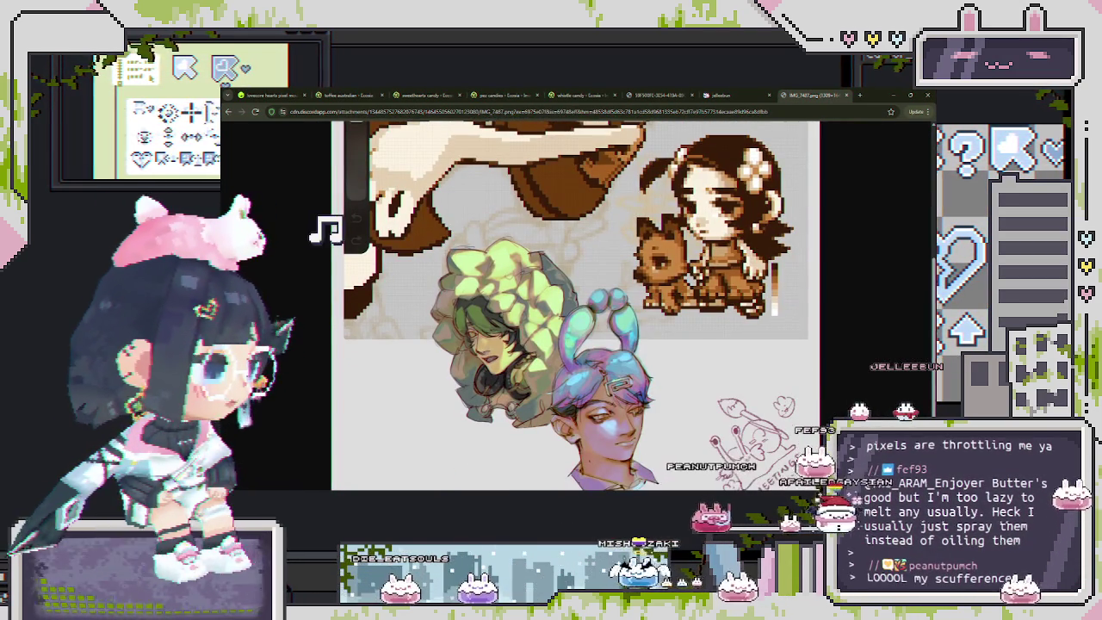
{"action": "scroll", "coordinate": [575, 305], "scroll_direction": "down", "scroll_amount": 1}
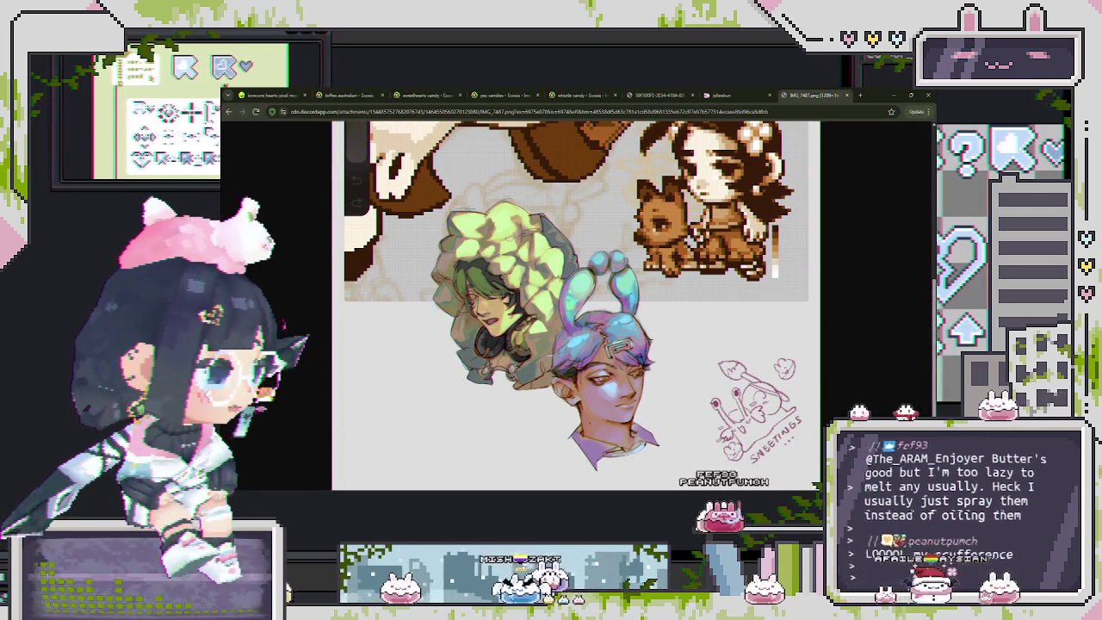
{"action": "key", "text": "ctrl+plus"}
{"action": "key", "text": "ctrl+plus"}
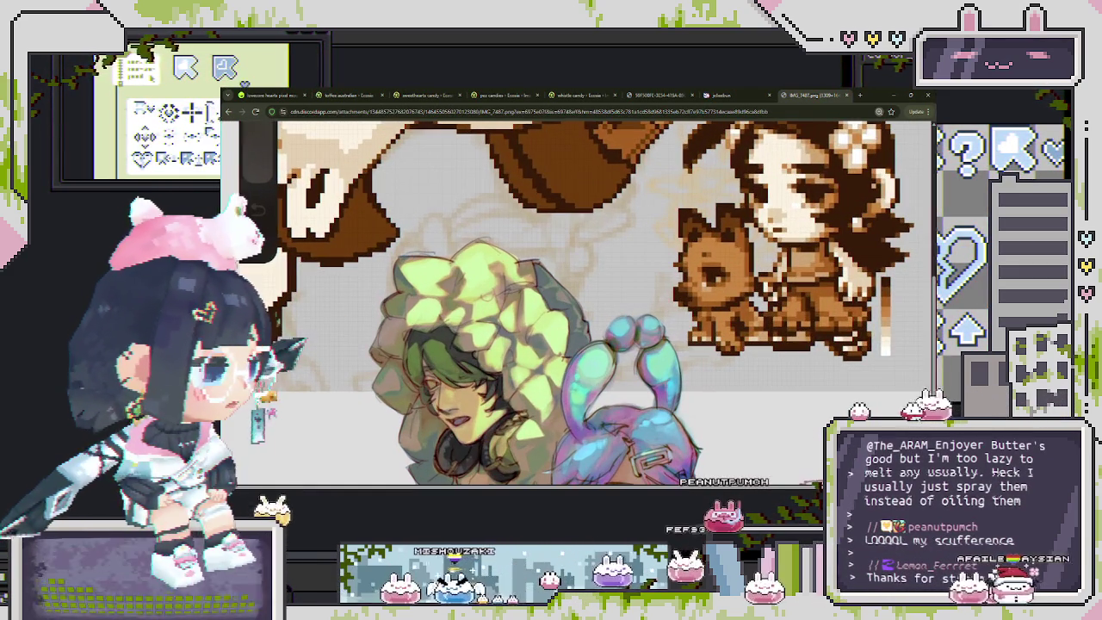
{"action": "scroll", "coordinate": [575, 303], "scroll_direction": "down", "scroll_amount": 3}
{"action": "scroll", "coordinate": [575, 303], "scroll_direction": "down", "scroll_amount": 1}
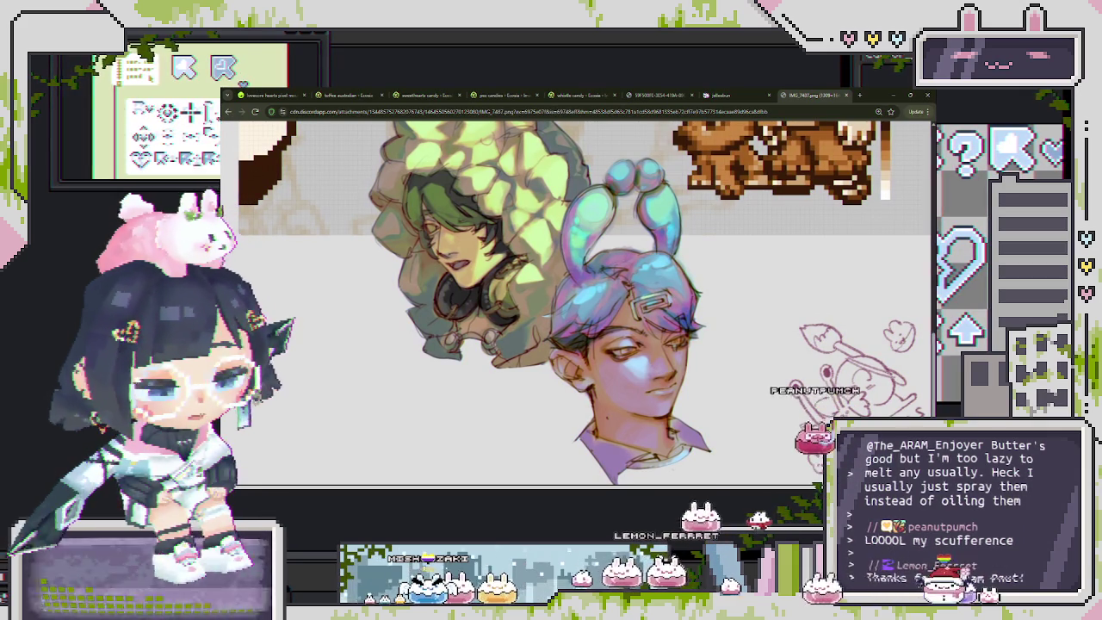
{"action": "scroll", "coordinate": [575, 303], "scroll_direction": "right", "scroll_amount": 1}
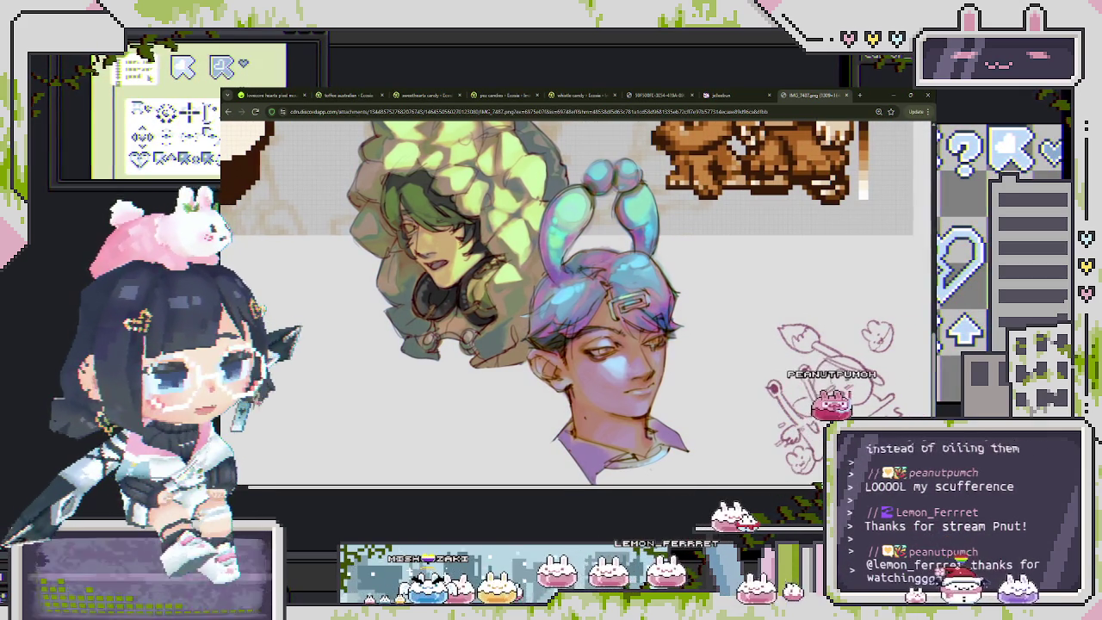
{"action": "scroll", "coordinate": [575, 303], "scroll_direction": "down", "scroll_amount": 1}
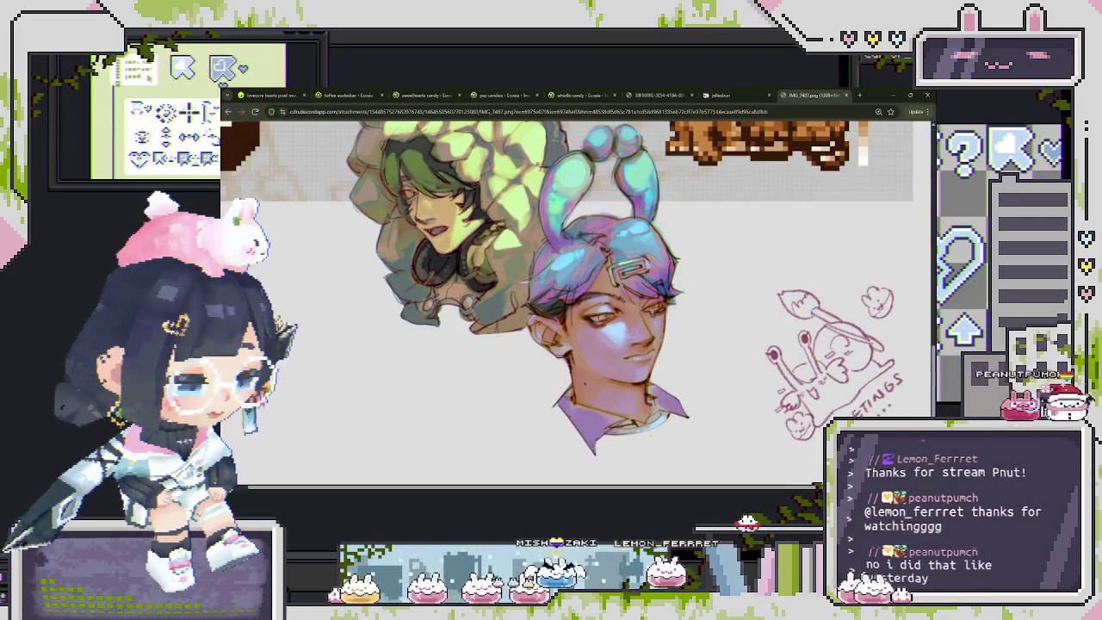
{"action": "scroll", "coordinate": [575, 303], "scroll_direction": "up", "scroll_amount": 2}
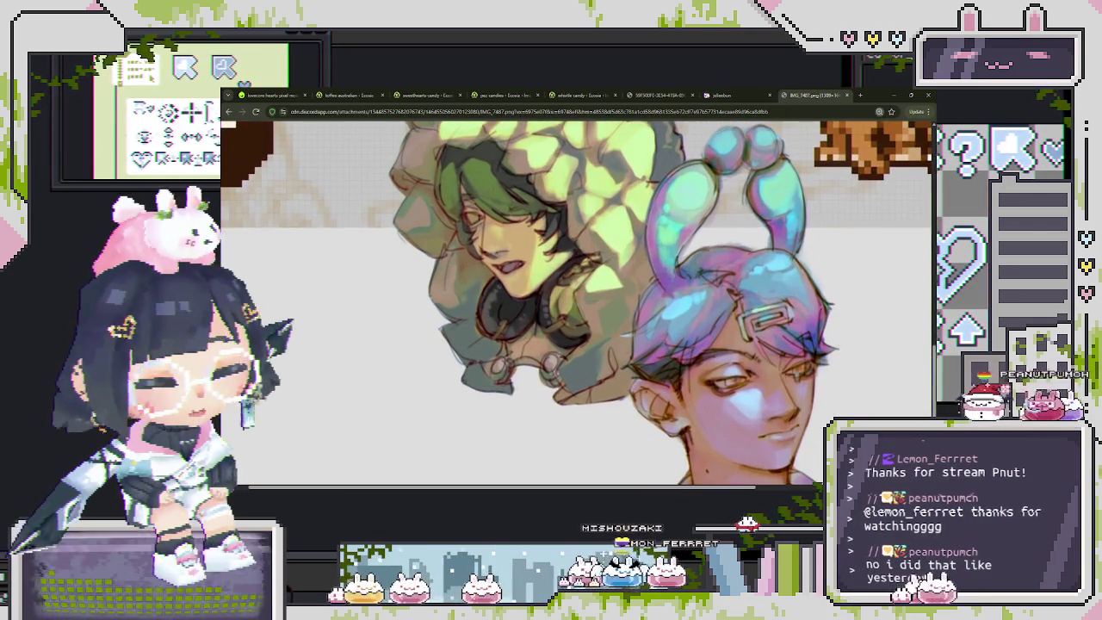
{"action": "scroll", "coordinate": [576, 303], "scroll_direction": "down", "scroll_amount": 2}
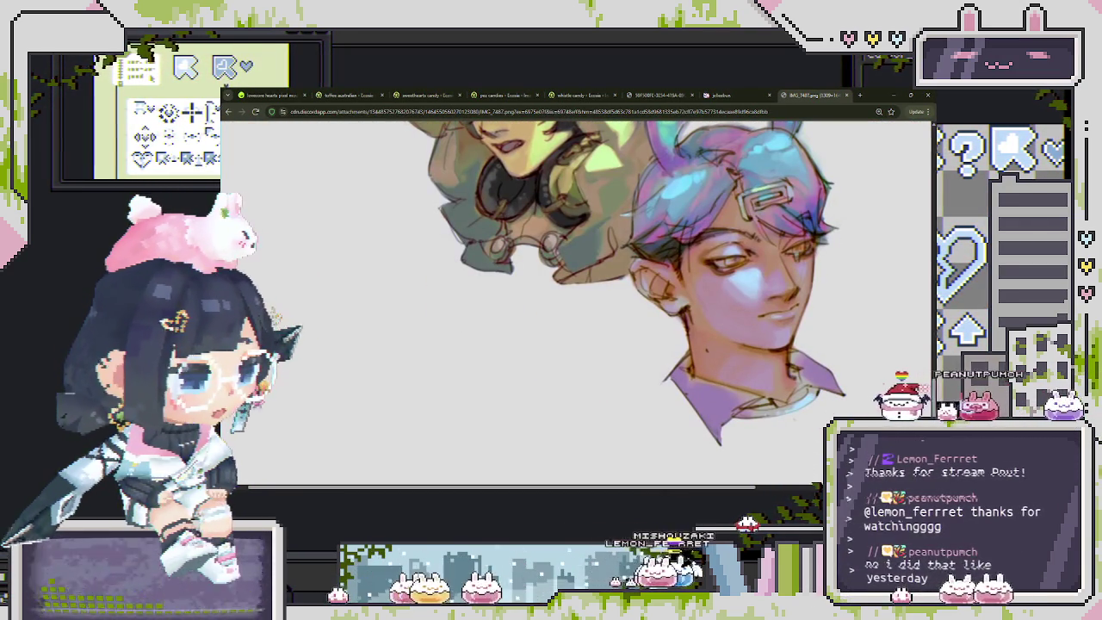
{"action": "scroll", "coordinate": [575, 304], "scroll_direction": "right", "scroll_amount": 3}
{"action": "scroll", "coordinate": [576, 303], "scroll_direction": "right", "scroll_amount": 2}
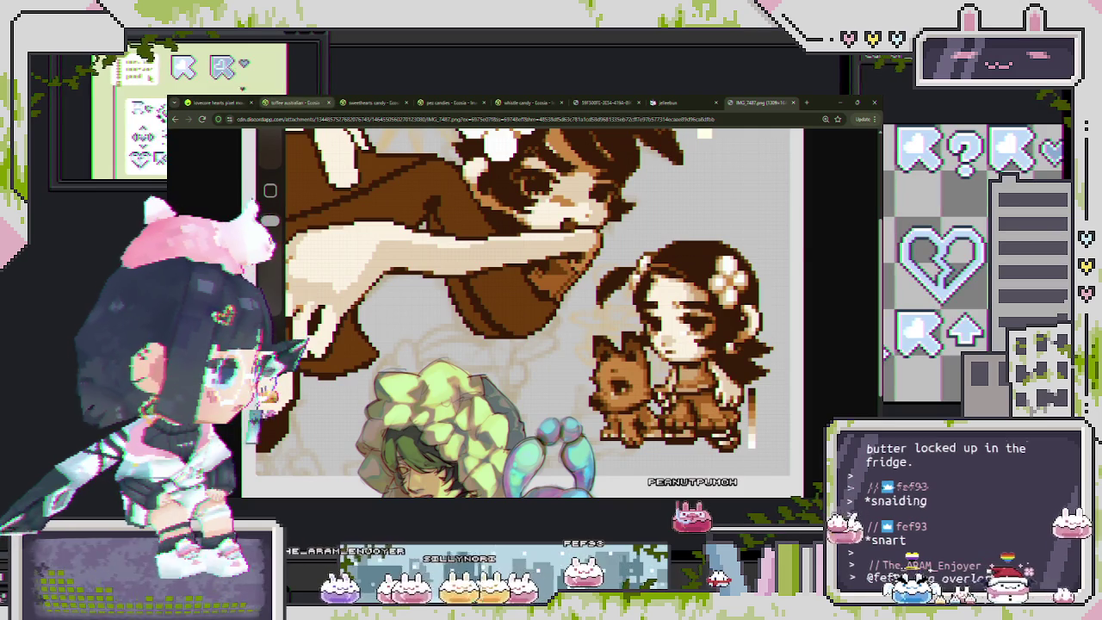
- Switch to the lovecore hearts cursor pack's VGen listing and browse its page
{"action": "key", "text": "ctrl+1"}
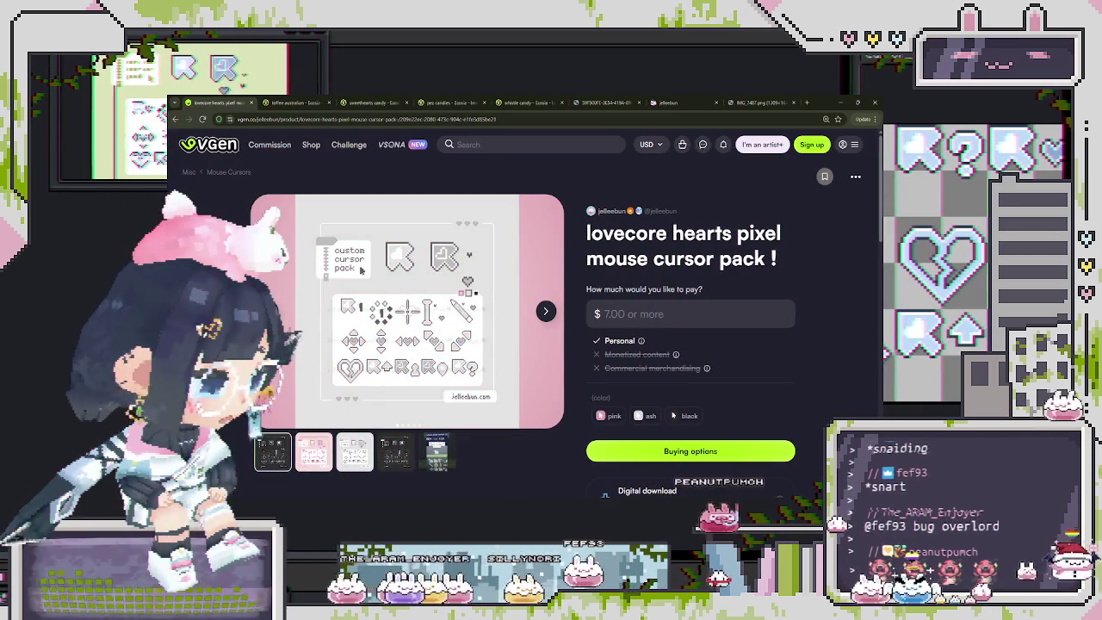
{"action": "key", "text": "Right"}
{"action": "key", "text": "Right"}
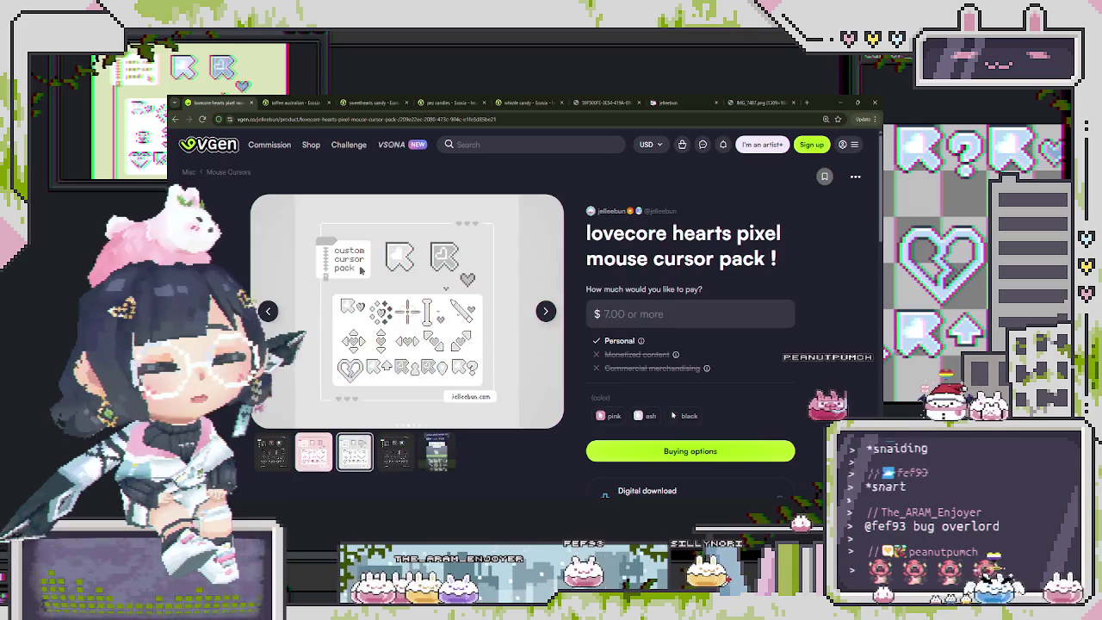
{"action": "scroll", "coordinate": [525, 344], "scroll_direction": "down", "scroll_amount": 2}
{"action": "scroll", "coordinate": [525, 345], "scroll_direction": "down", "scroll_amount": 2}
{"action": "scroll", "coordinate": [525, 344], "scroll_direction": "up", "scroll_amount": 4}
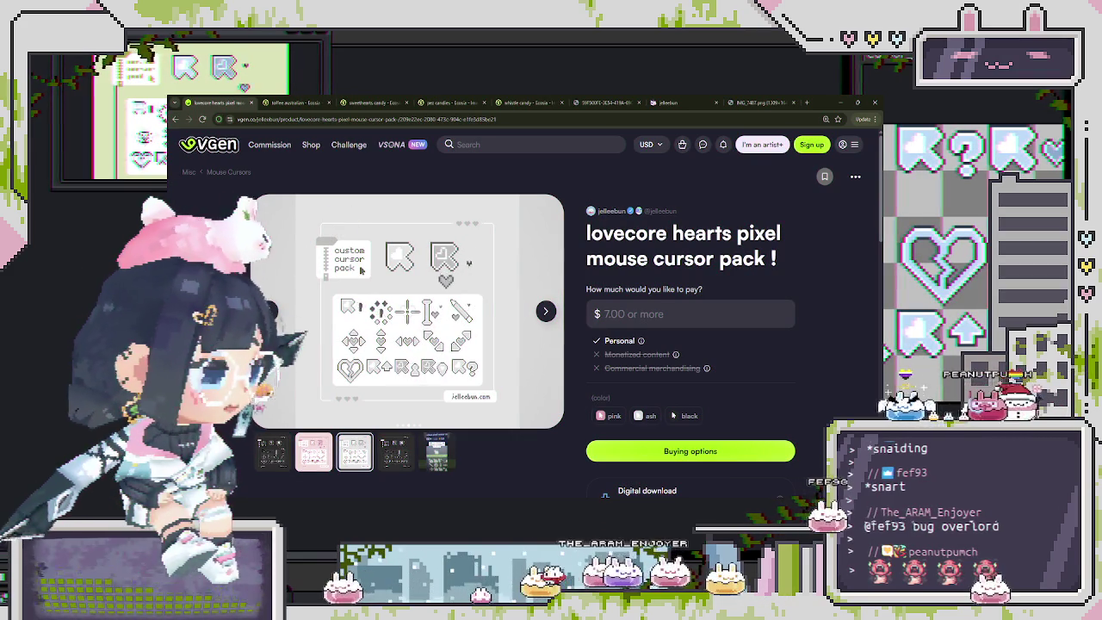
- Cycle the preview images to the pink variant and zoom the listing in twice
{"action": "key", "text": "Right"}
{"action": "key", "text": "Right"}
{"action": "key", "text": "Left"}
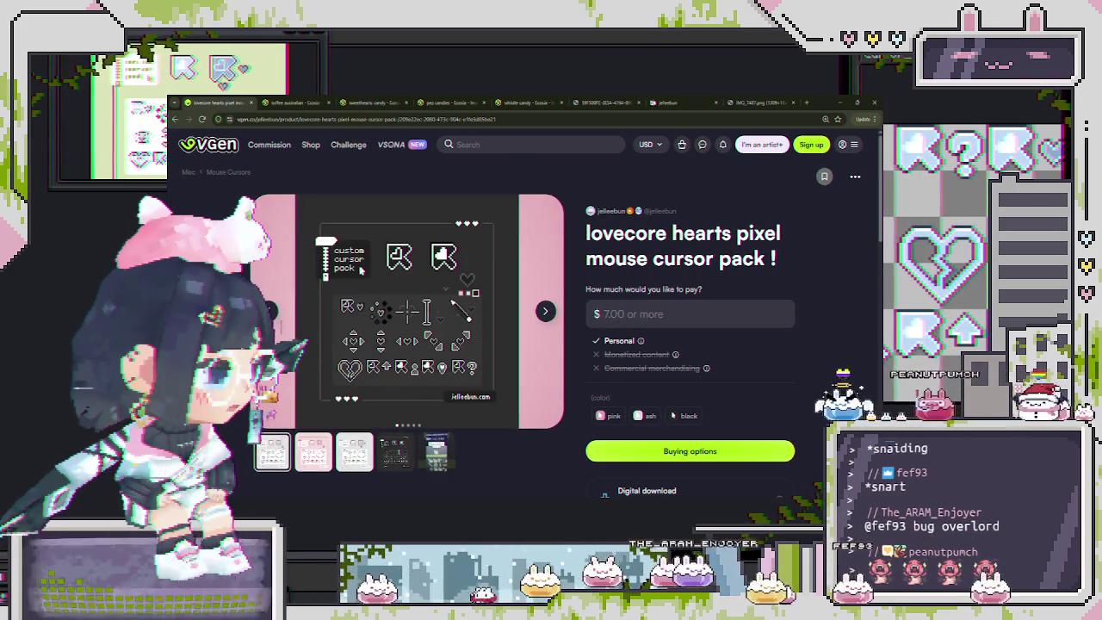
{"action": "key", "text": "Left"}
{"action": "key", "text": "Left"}
{"action": "key", "text": "Left"}
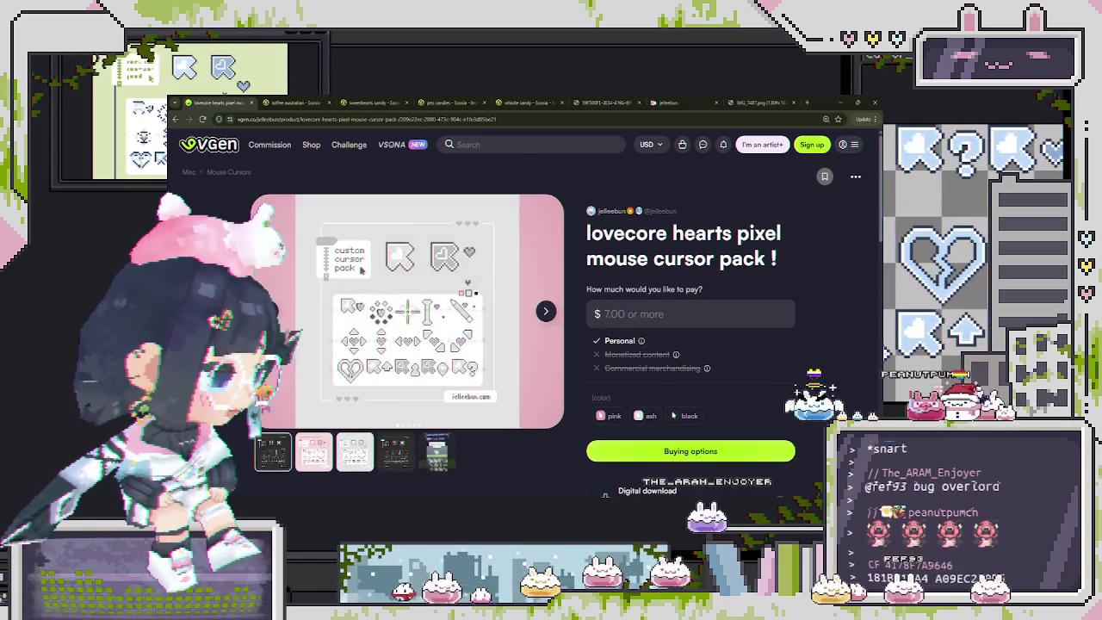
{"action": "key", "text": "Right"}
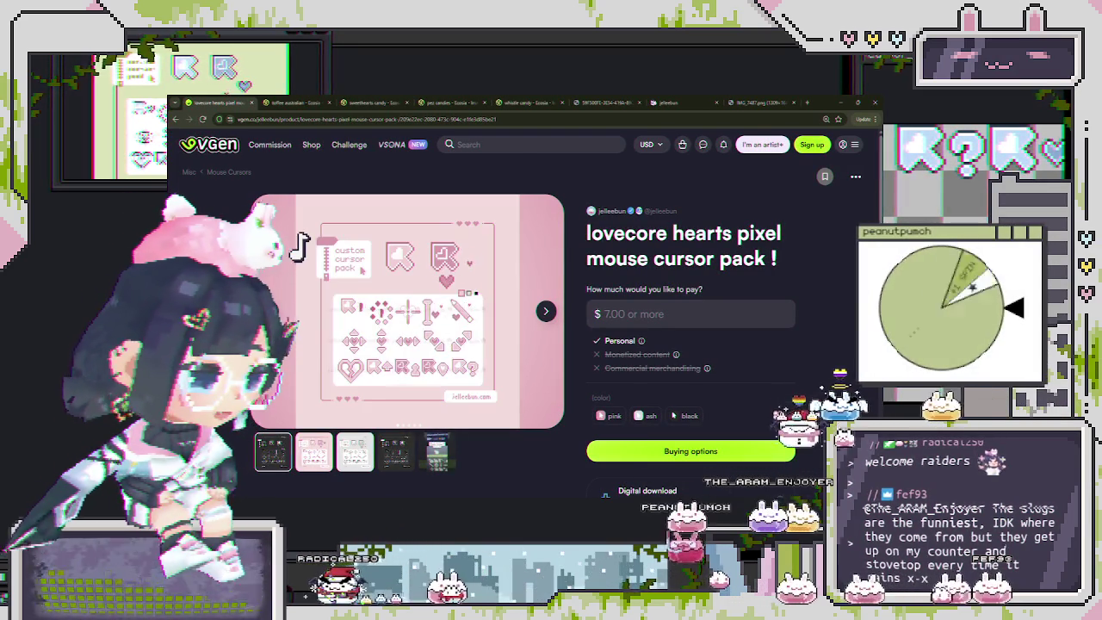
{"action": "key", "text": "ctrl+plus"}
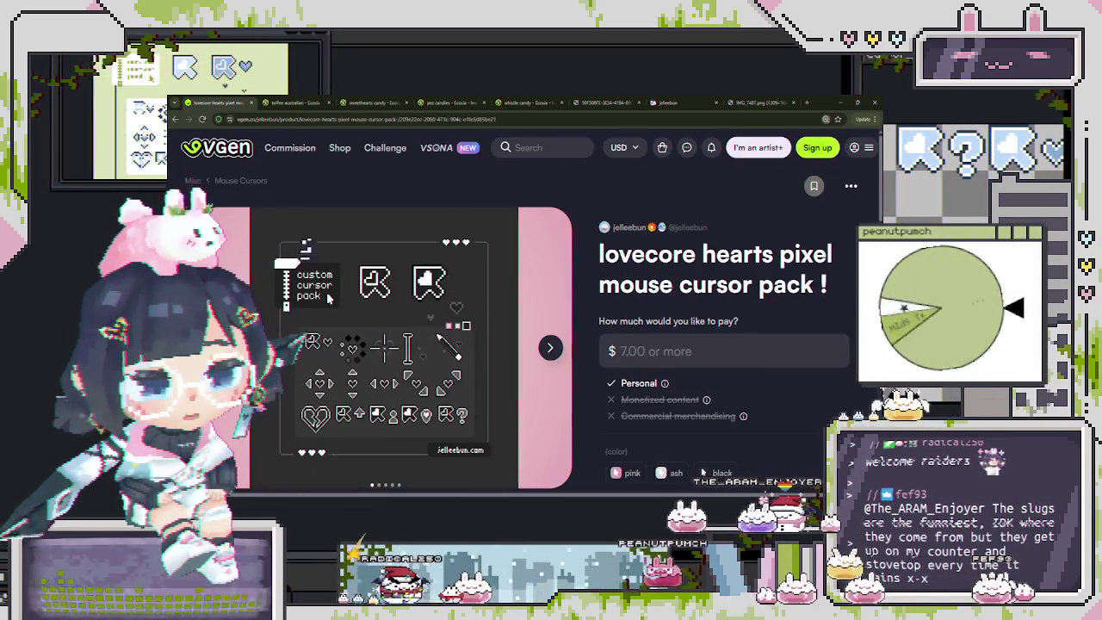
{"action": "key", "text": "ctrl+plus"}
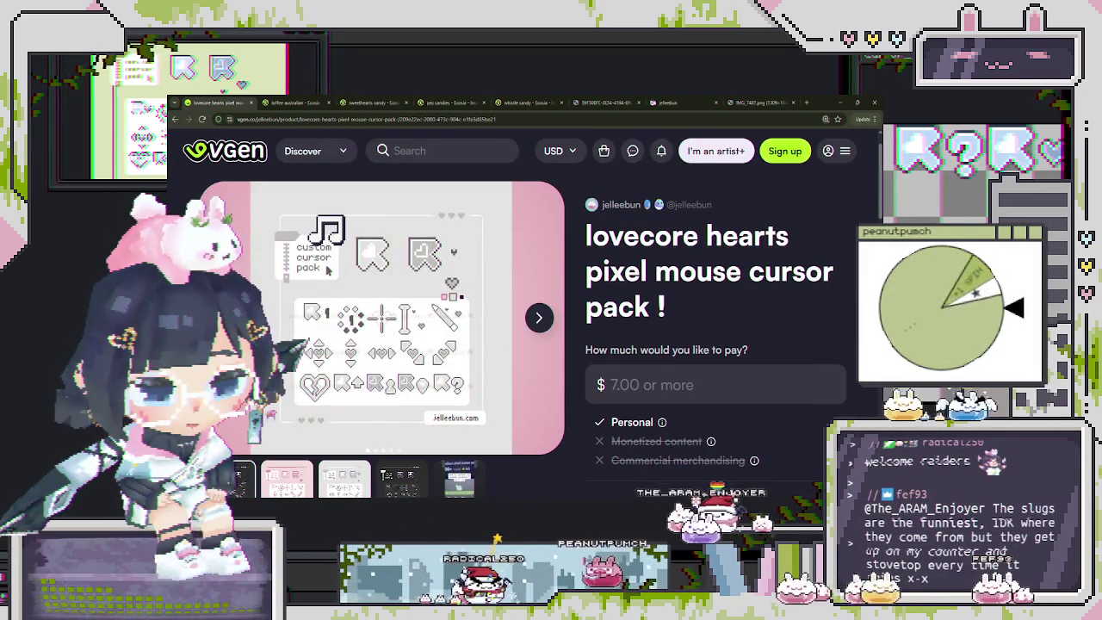